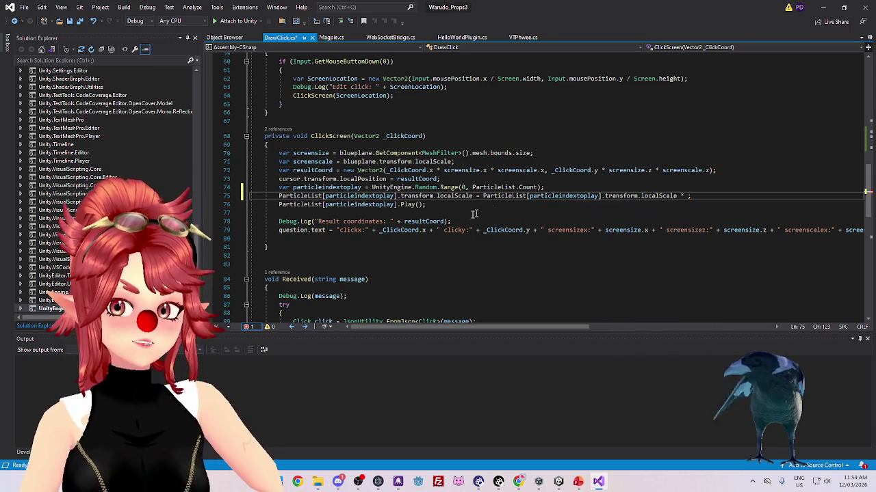
Review the unfinished ParticleList[particleindextoplay] transform code on line 75 of DrawClick.cs
key(Home)
drag(317, 198, 398, 200)
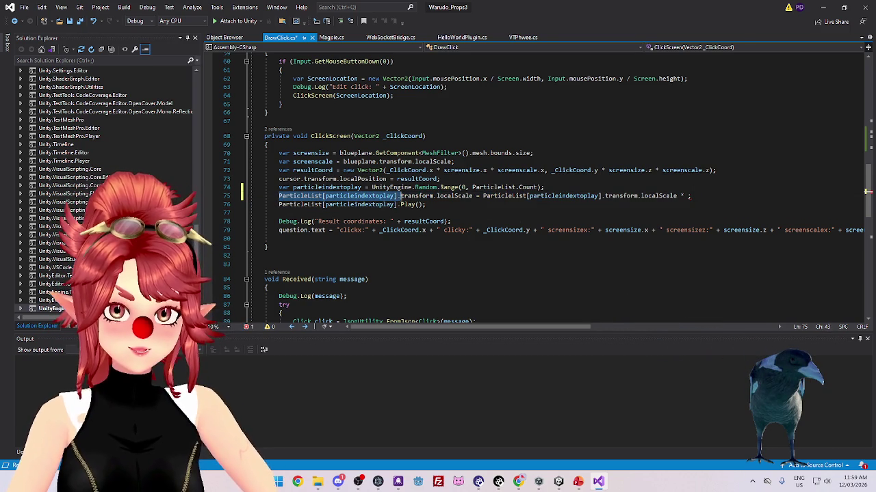
drag(399, 198, 670, 192)
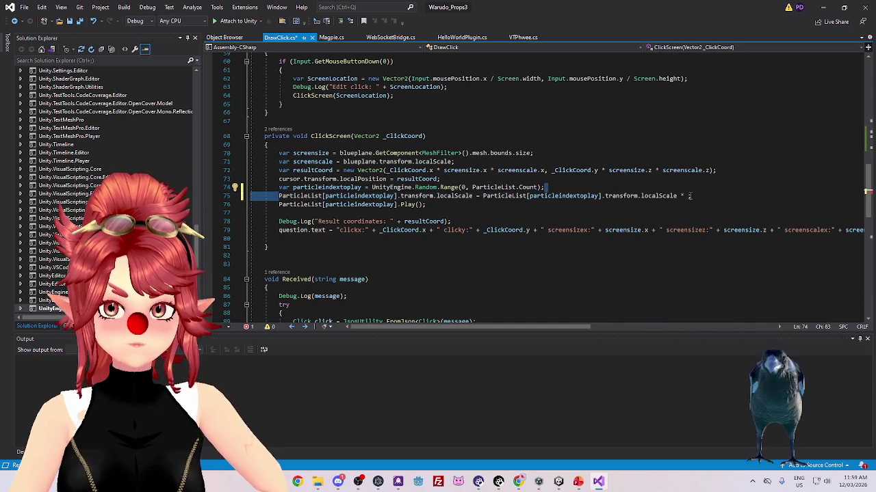
click(689, 195)
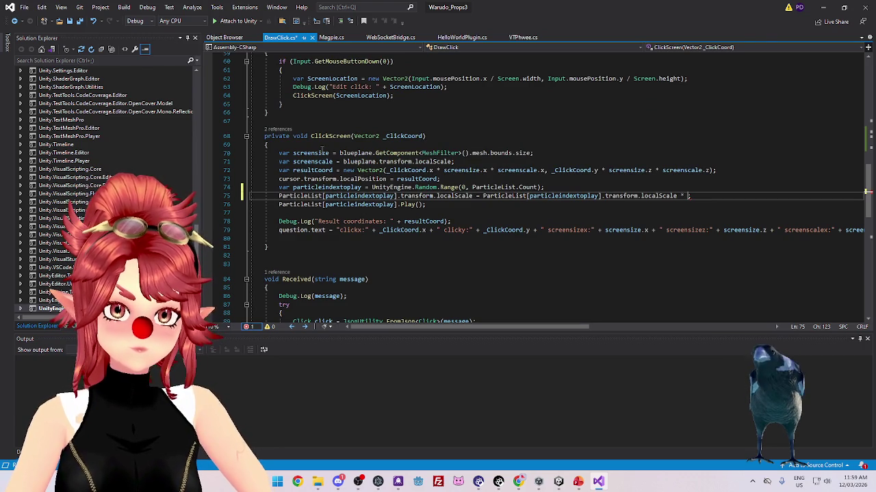
scroll(466, 153, up, 4)
scroll(466, 153, up, 5)
scroll(466, 153, down, 10)
scroll(466, 153, up, 2)
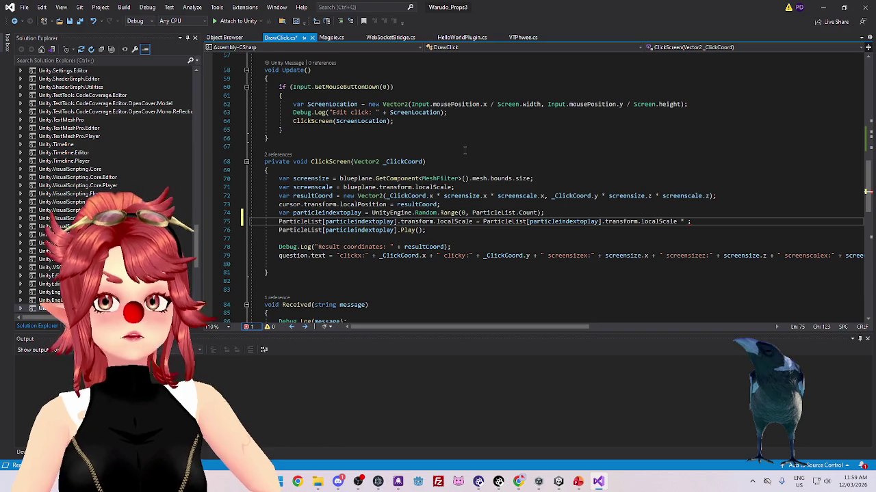
scroll(465, 151, up, 2)
scroll(465, 151, down, 2)
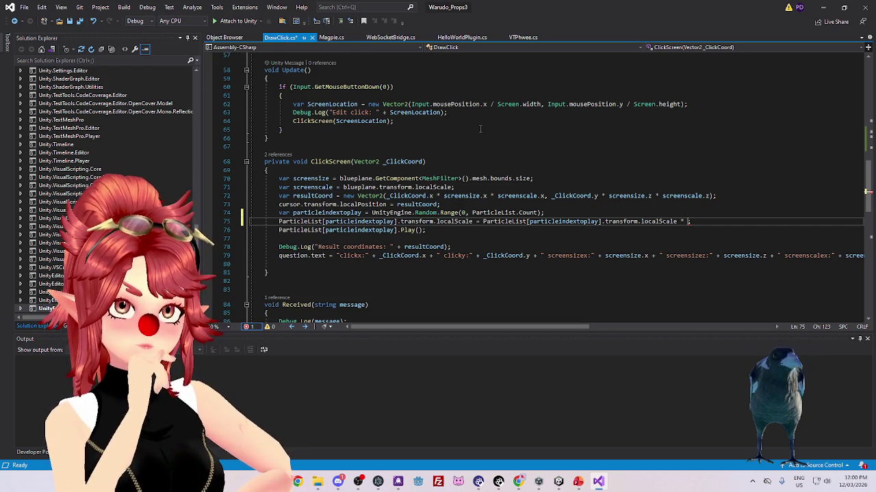
scroll(428, 164, up, 8)
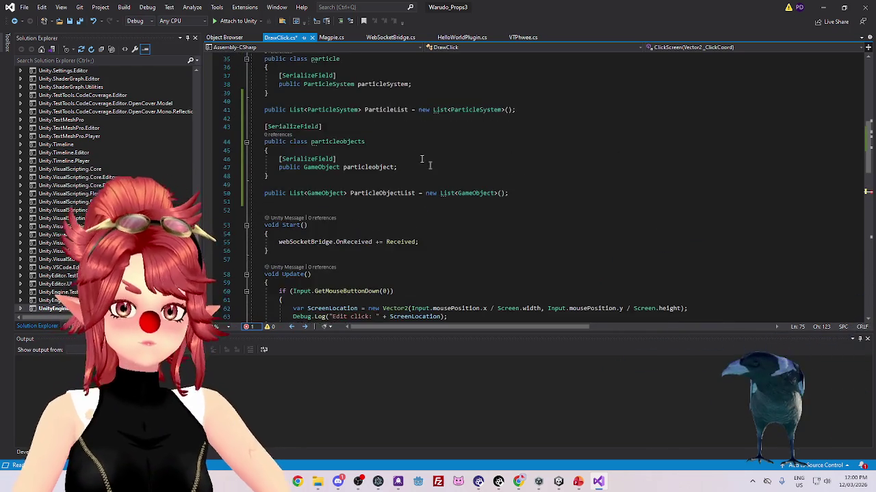
scroll(429, 164, up, 2)
scroll(429, 164, down, 7)
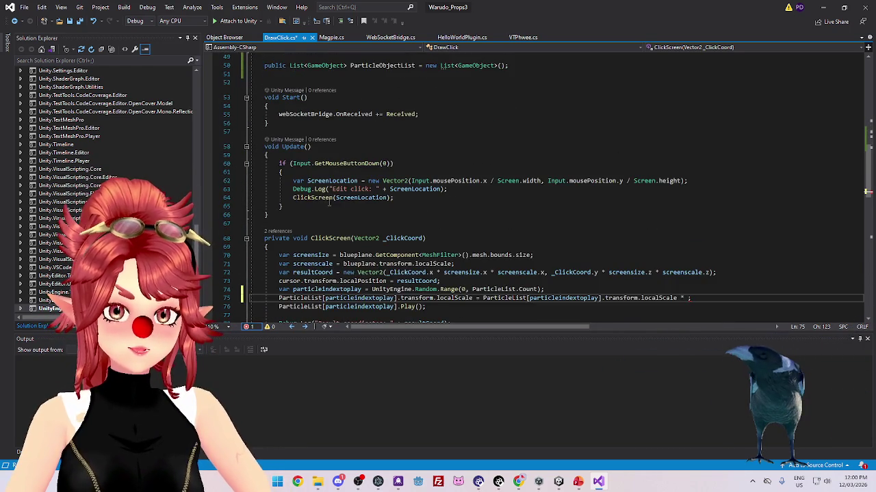
scroll(329, 204, down, 2)
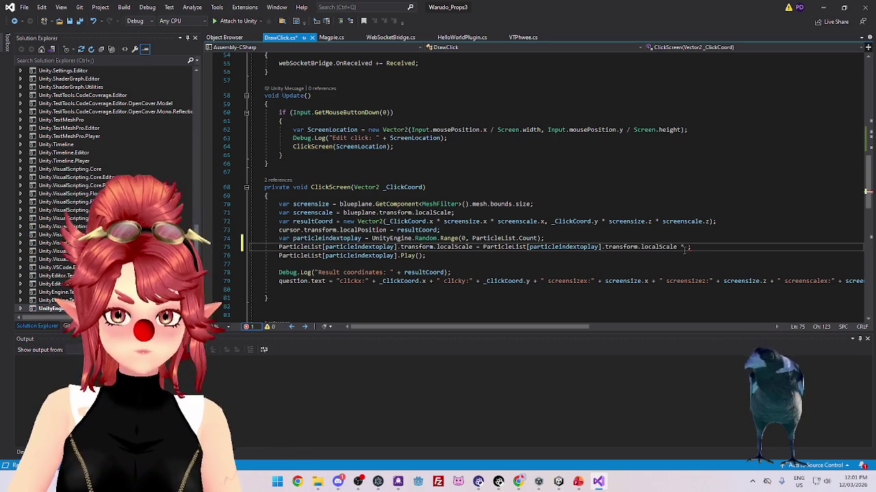
Delete the unfinished particle scale line 75
drag(691, 248, 239, 248)
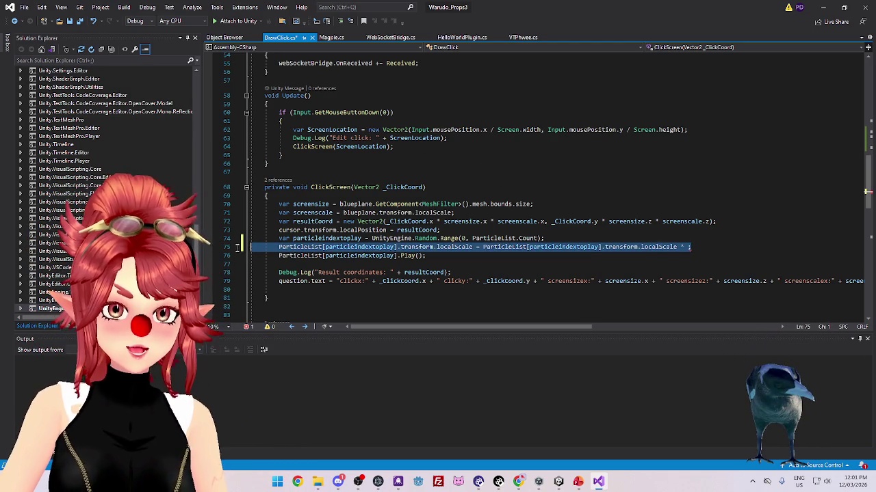
key(BackSpace)
key(BackSpace)
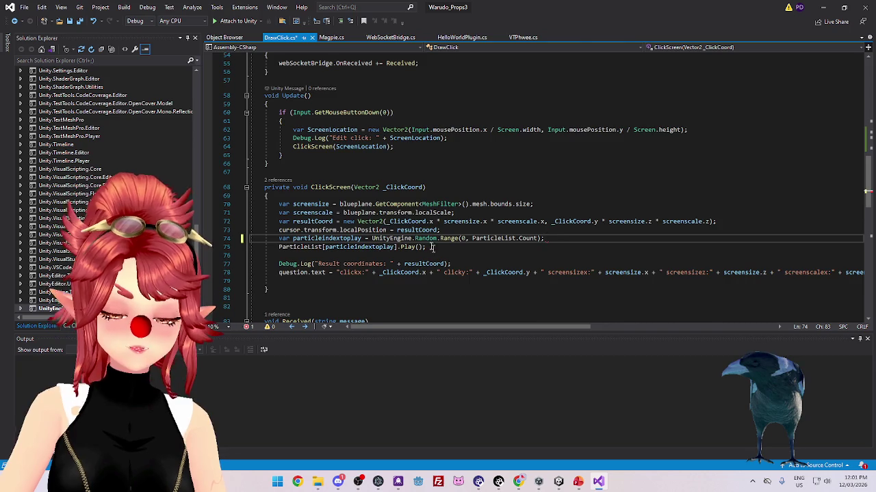
scroll(437, 243, up, 7)
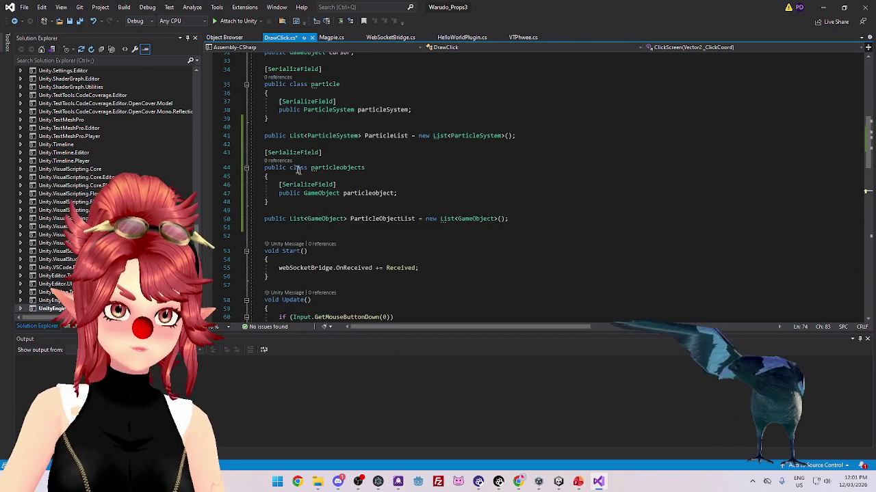
Delete the particleobjects class and ParticleObjectList, remove leftover blank lines, and save DrawClick.cs
drag(264, 152, 521, 222)
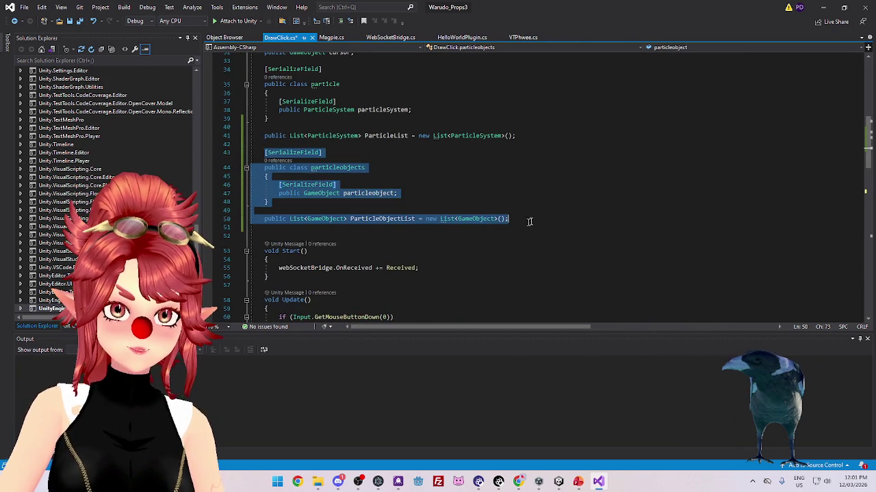
key(Delete)
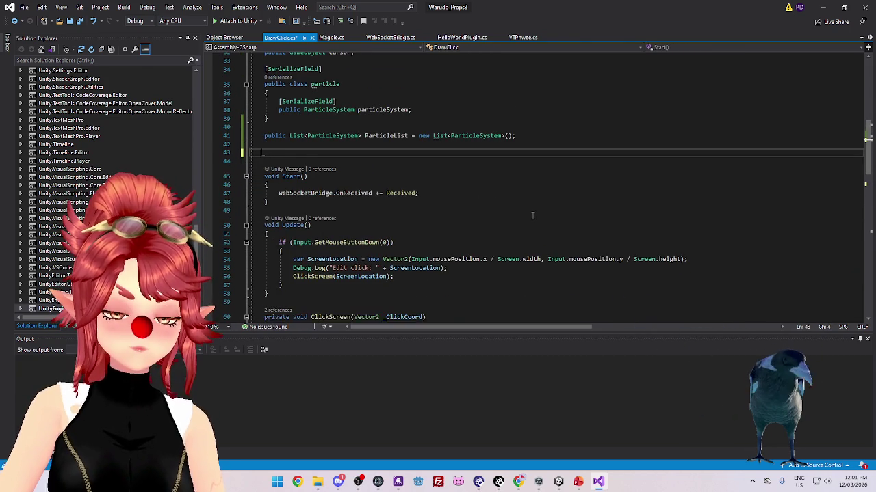
key(Delete)
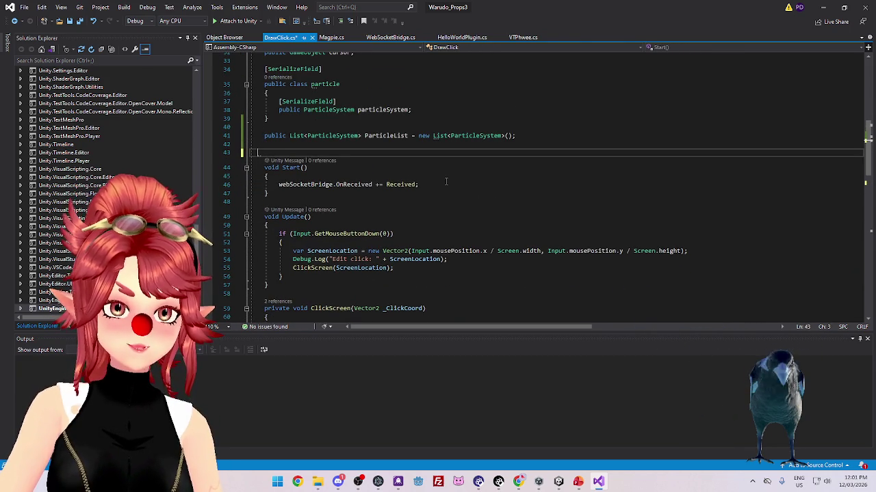
key(BackSpace)
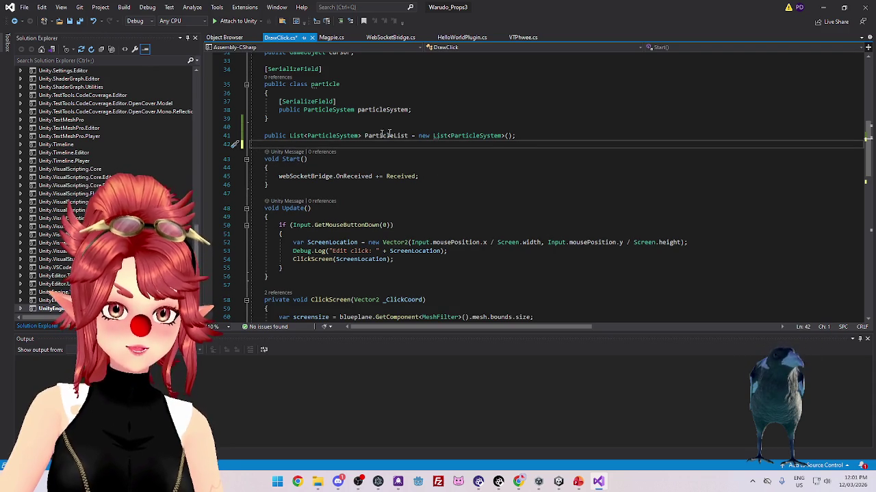
click(517, 136)
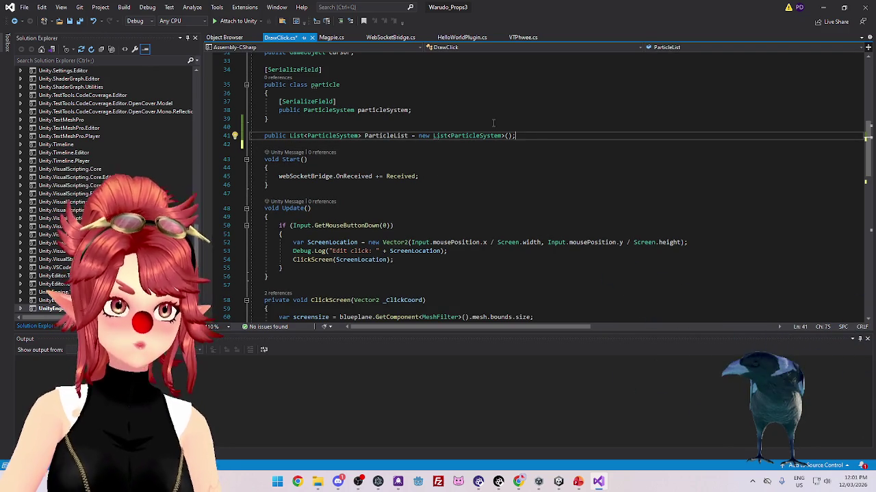
key(ctrl+s)
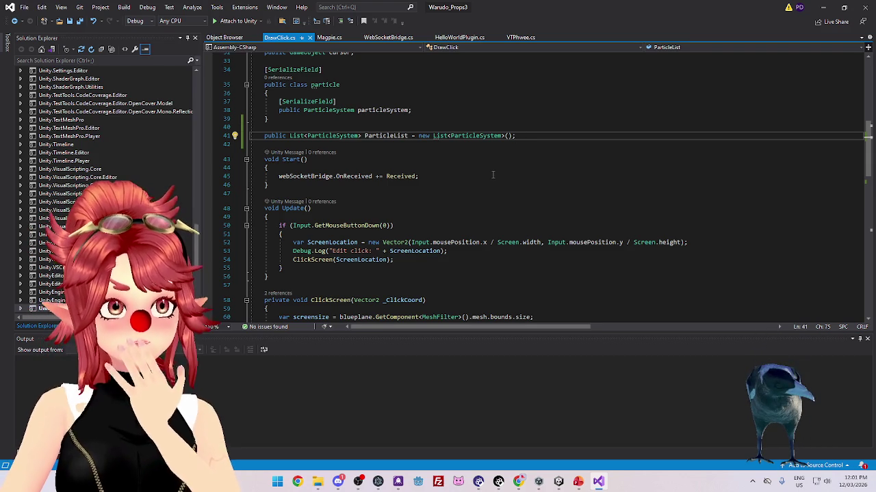
Check the particleindextoplay code on lines 63–64, then select the Fireworks object in Unity
scroll(409, 167, down, 3)
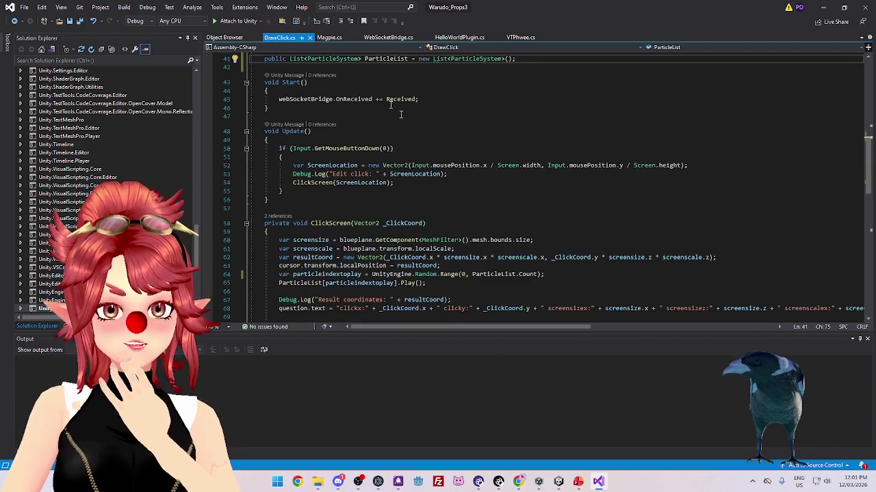
scroll(421, 226, down, 2)
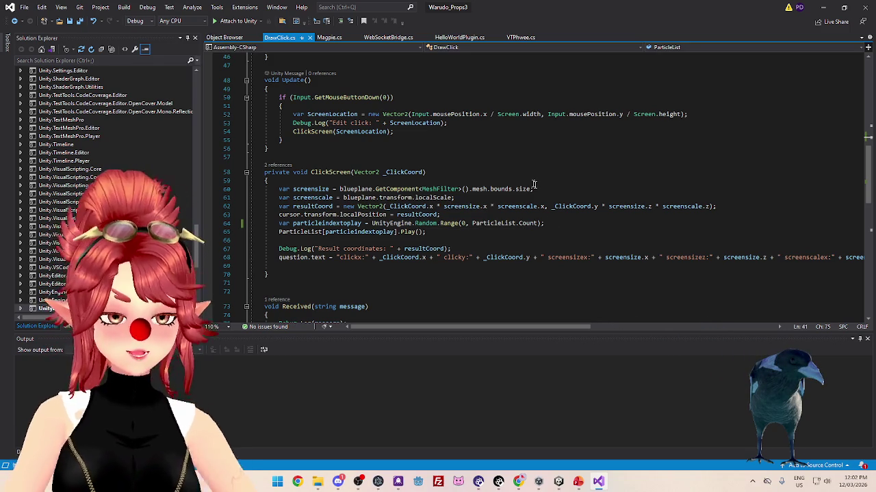
click(558, 226)
scroll(527, 224, down, 2)
scroll(510, 224, up, 1)
scroll(508, 224, up, 1)
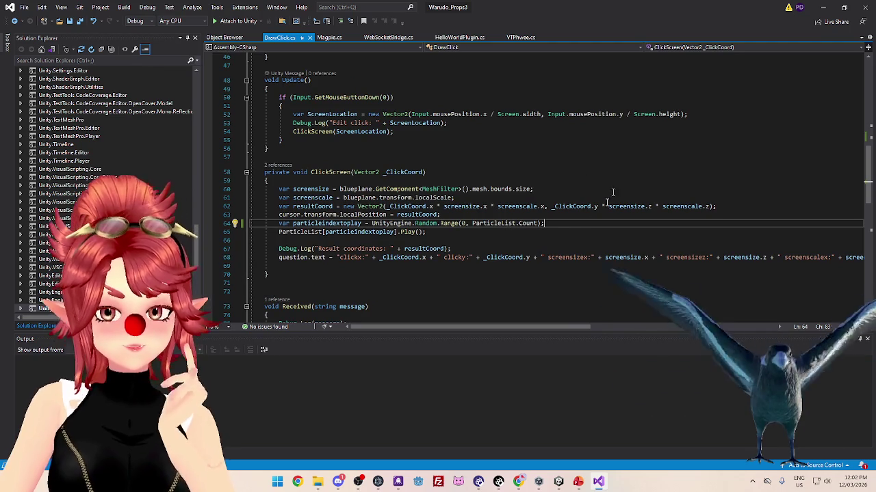
click(519, 215)
click(562, 225)
scroll(543, 216, down, 2)
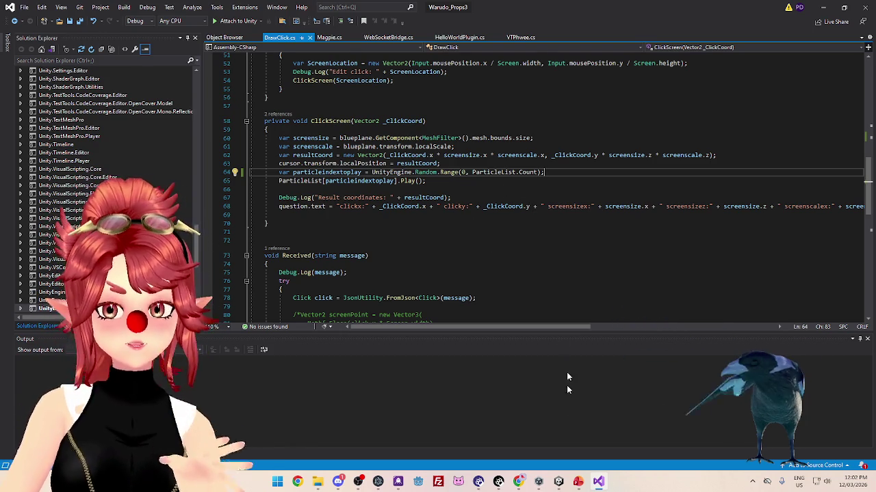
click(558, 482)
click(73, 70)
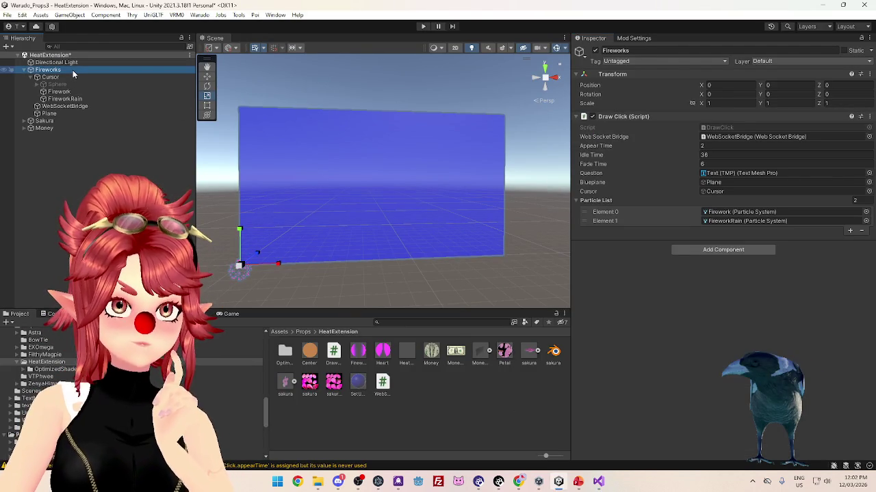
Create a new mod export profile named Fireworks
click(718, 300)
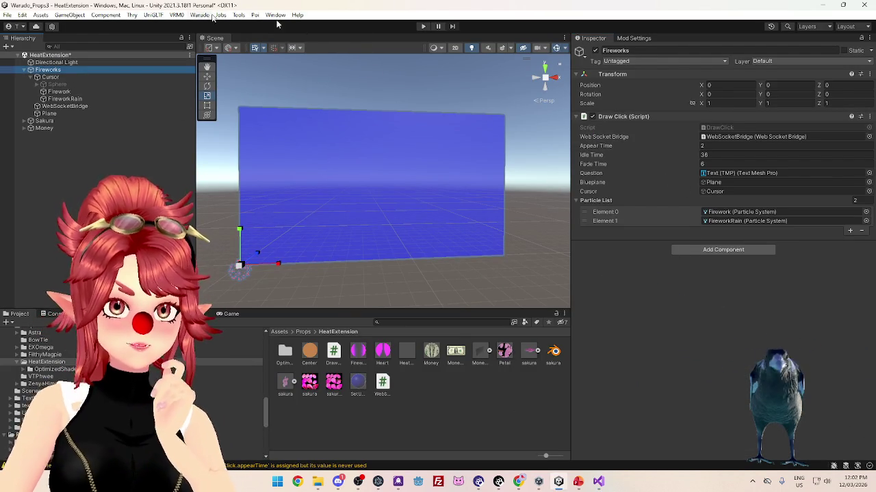
click(633, 37)
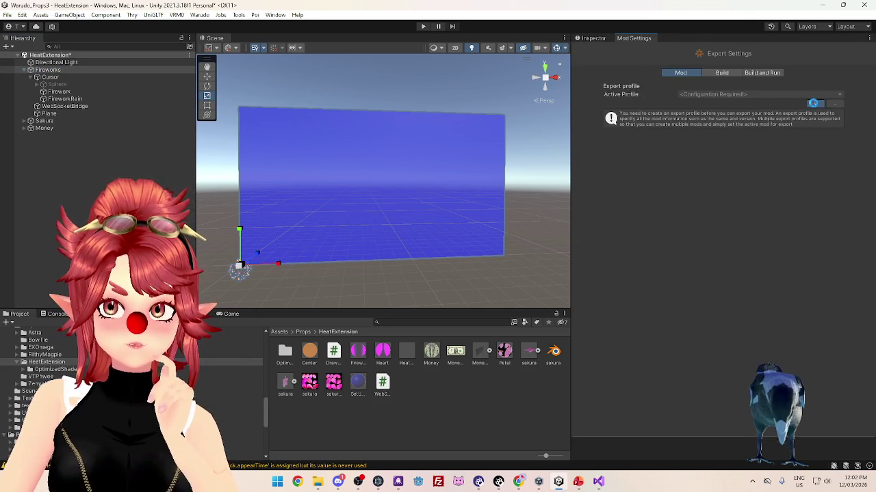
click(814, 103)
click(729, 125)
text(Fireworks)
Set the mod asset directory to the Props\HeatExtension folder
click(827, 216)
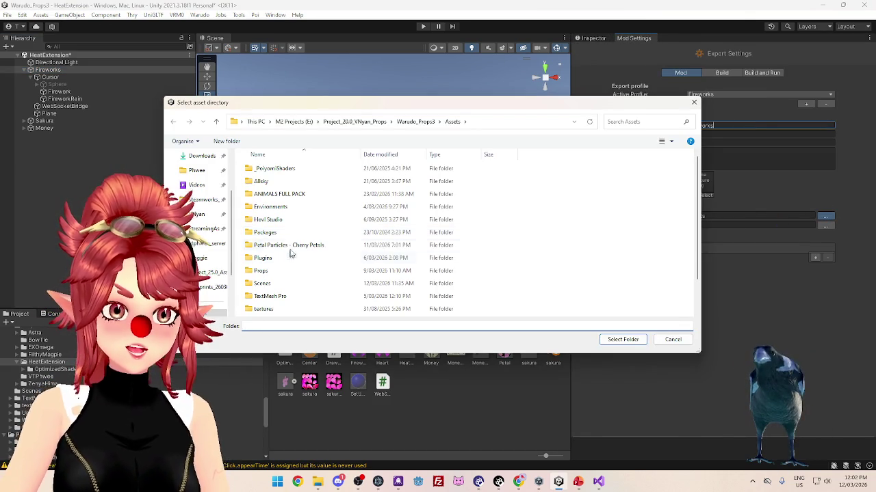
click(275, 272)
double_click(275, 274)
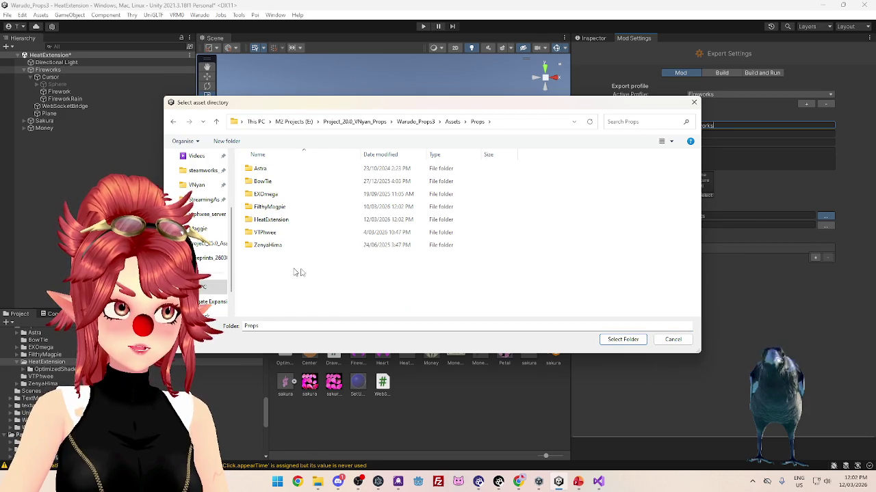
double_click(278, 220)
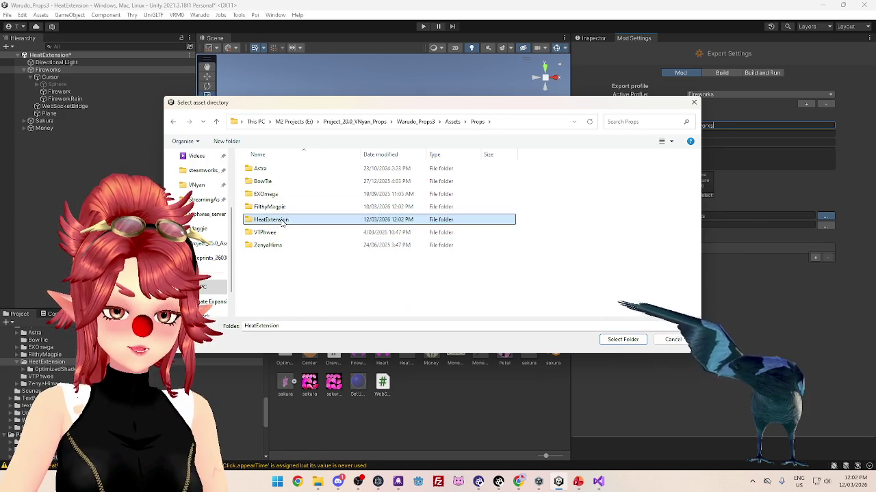
click(619, 339)
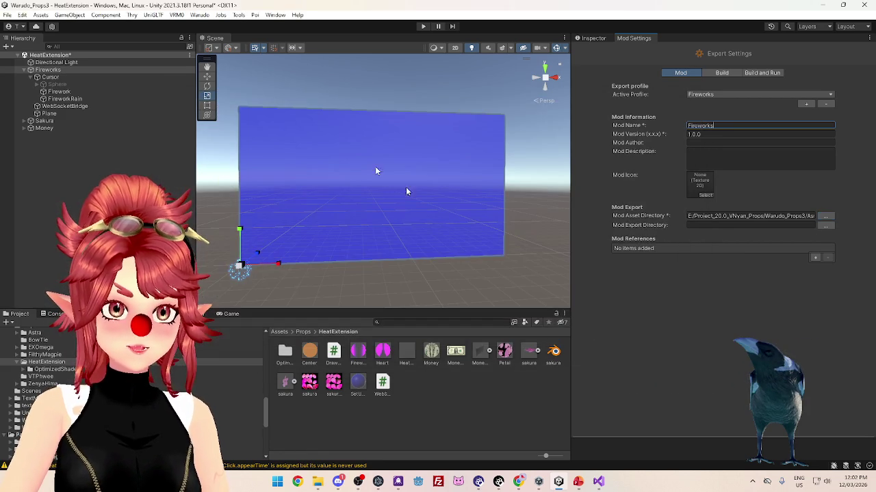
Set the mod export directory to Warudo's StreamingAssets\Props folder
click(825, 226)
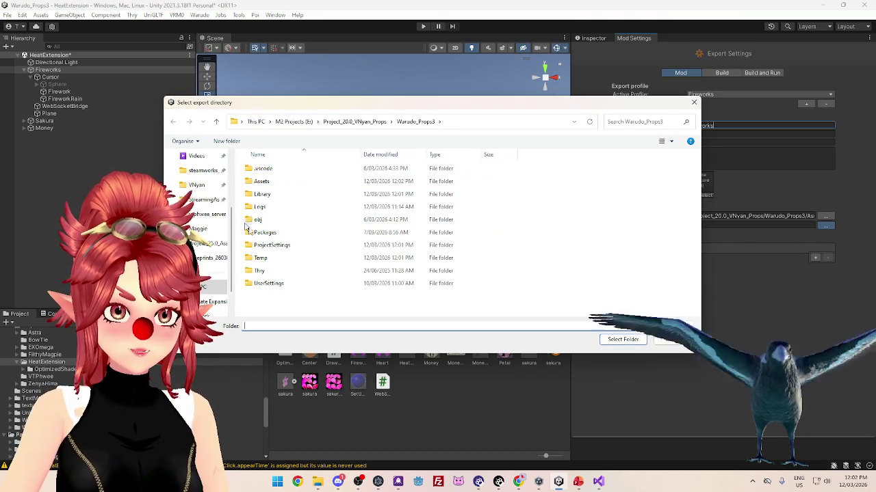
click(202, 200)
scroll(297, 274, down, 5)
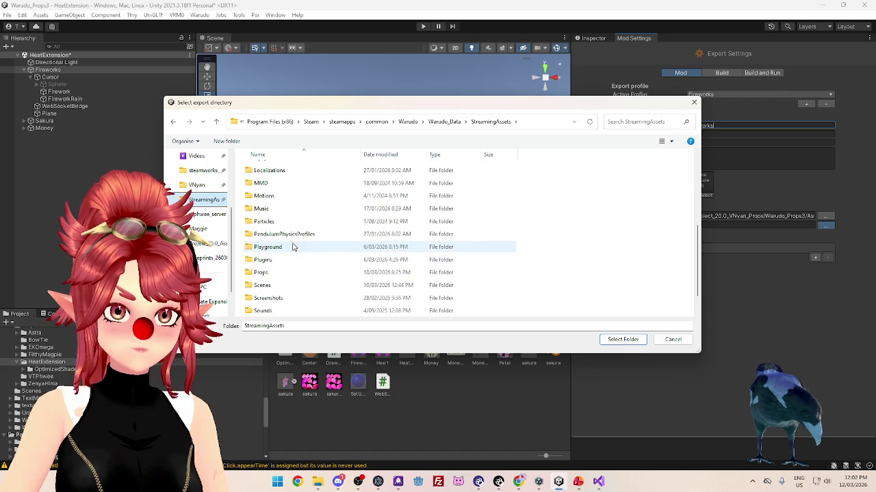
scroll(293, 247, down, 1)
double_click(273, 274)
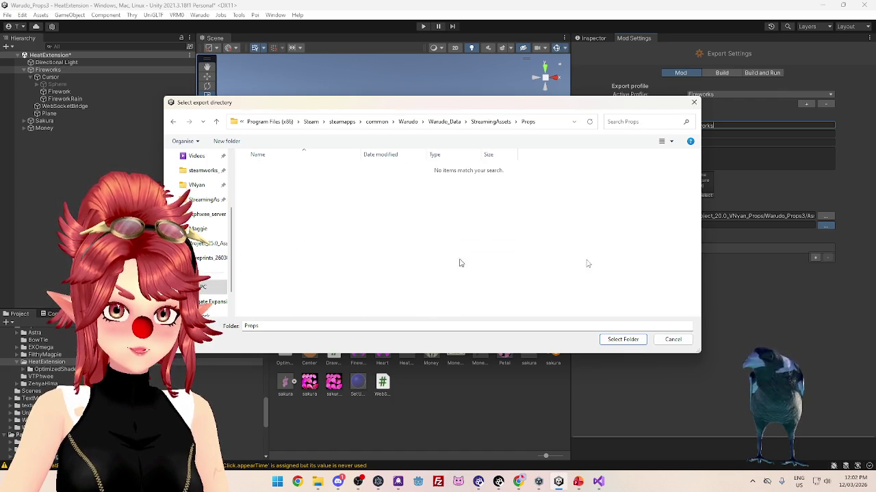
click(639, 340)
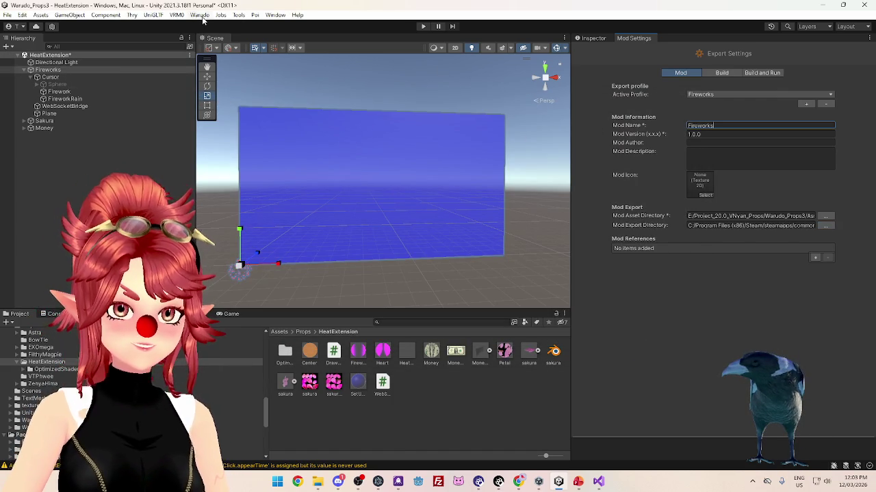
click(593, 39)
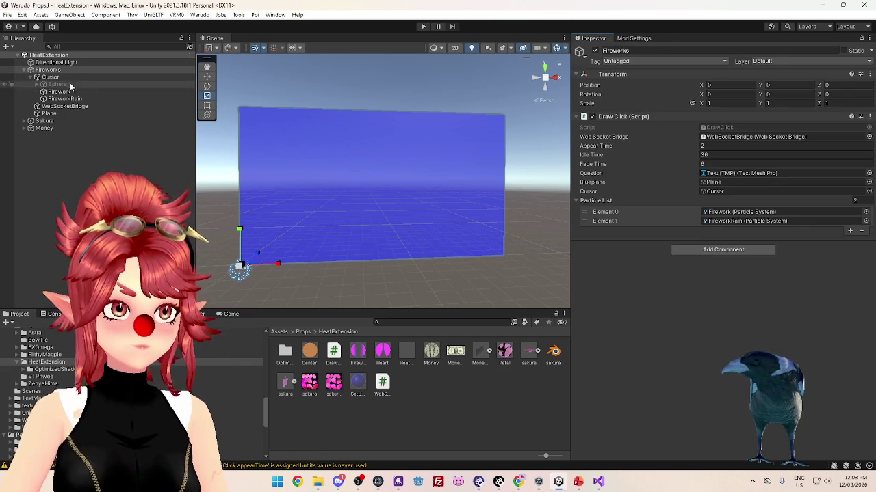
Discard the newly made HeatExtension prefab and rename the prefab to Prop
drag(429, 392, 429, 392)
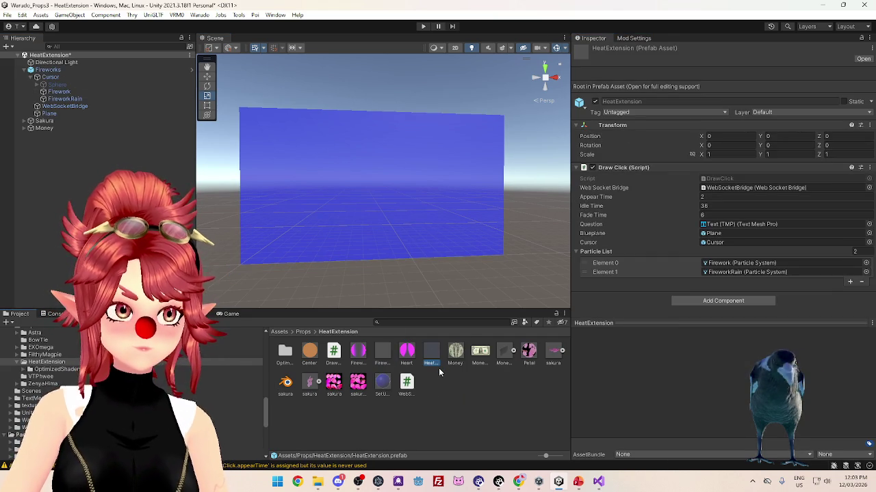
key(Delete)
click(464, 256)
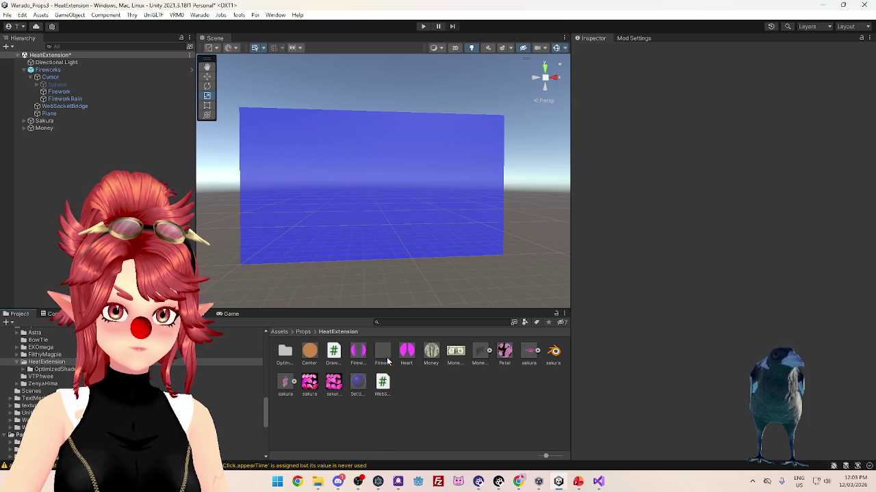
text(Prop)
key(Return)
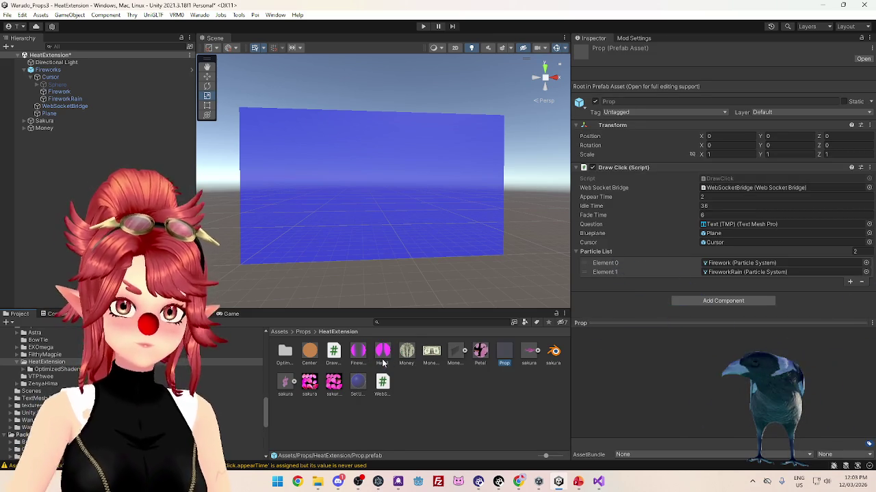
Build the mod with Warudo > Build Mod, saving the scene when prompted
click(202, 14)
click(241, 74)
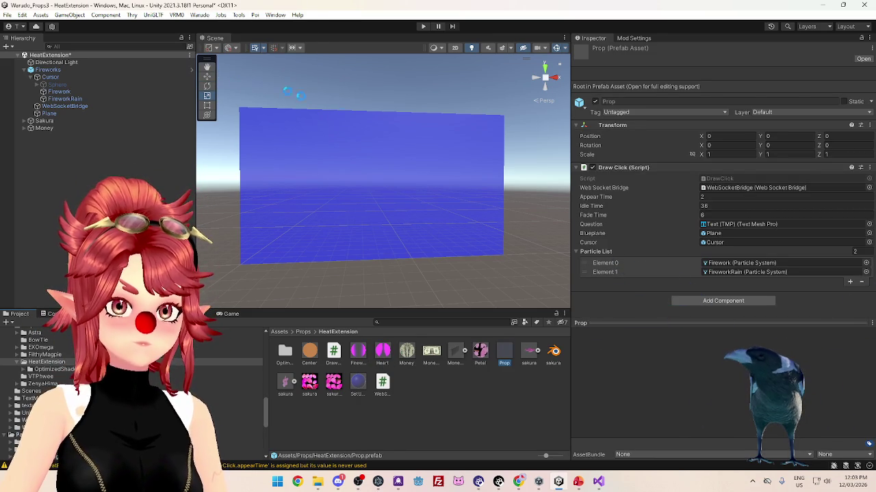
click(426, 258)
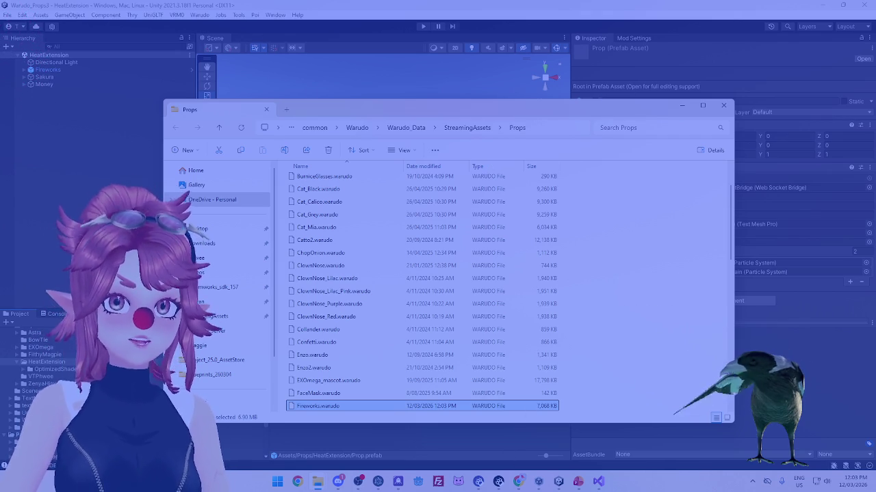
Rename the HeatExtension prop to Fireworks in the Warudo editor
click(499, 484)
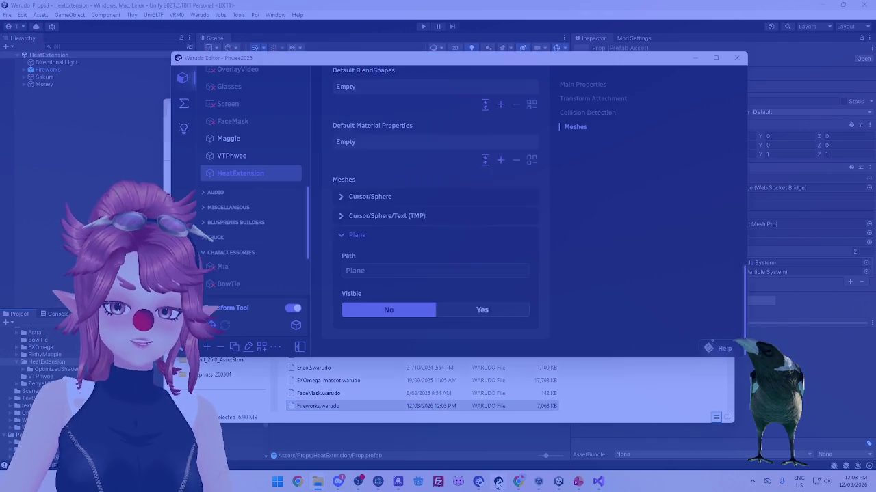
scroll(404, 184, up, 6)
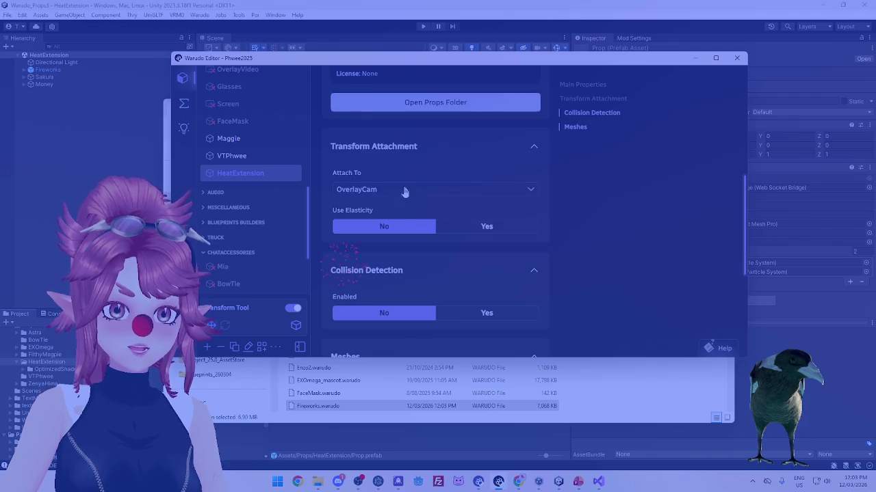
scroll(411, 199, down, 3)
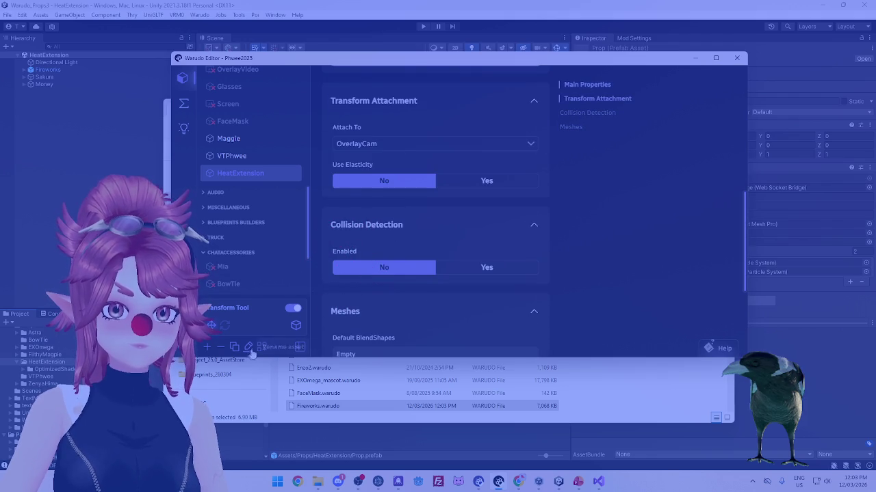
click(249, 349)
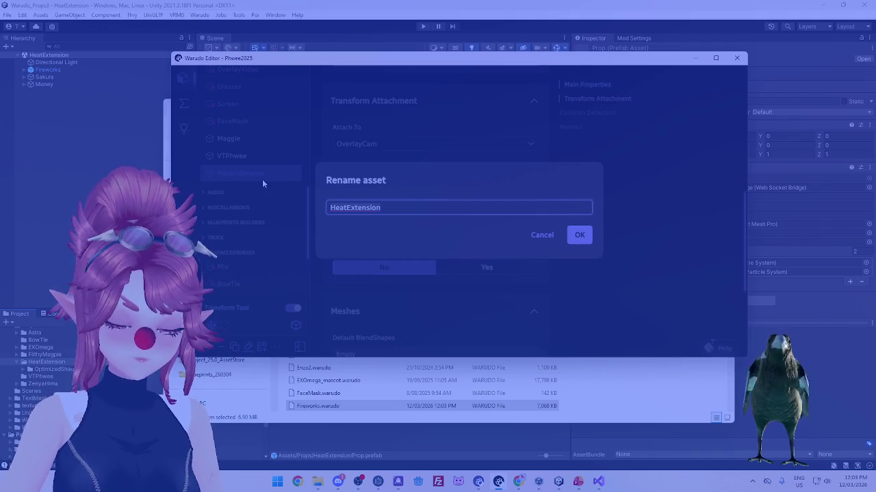
key(ctrl+a)
text(Fireworks)
key(Return)
Set the Fireworks prop's Position Z to 142
scroll(405, 260, up, 5)
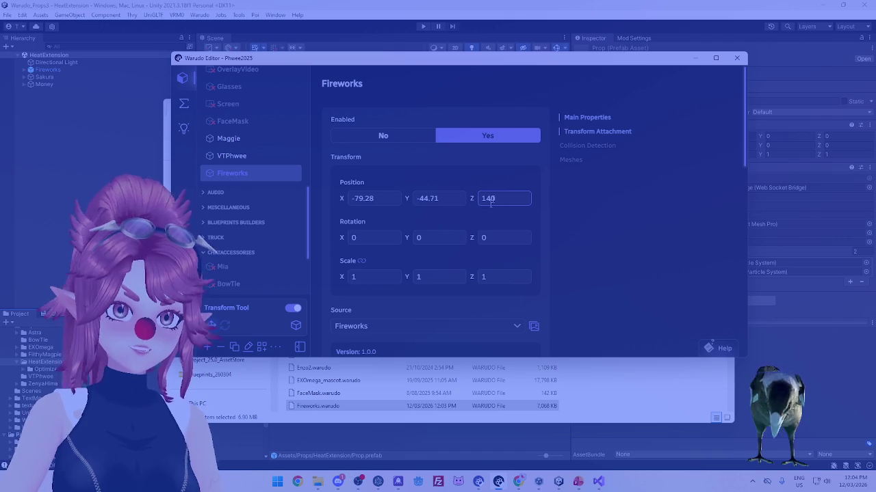
double_click(493, 198)
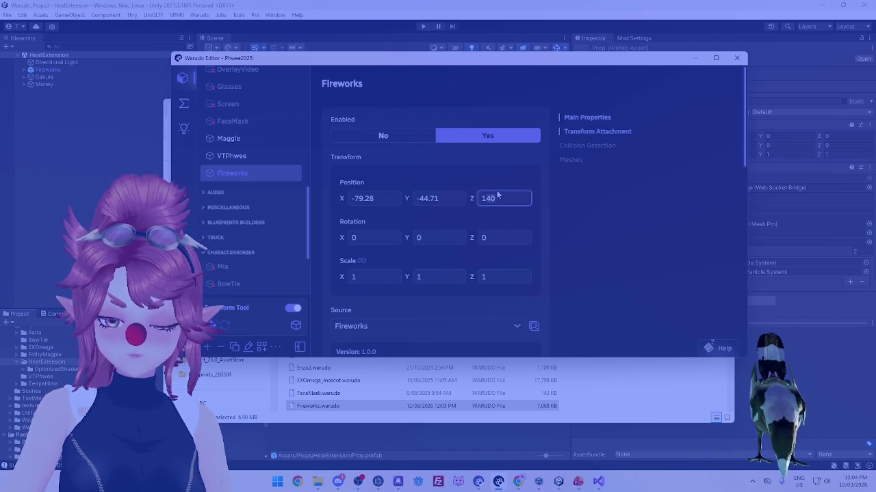
text(145)
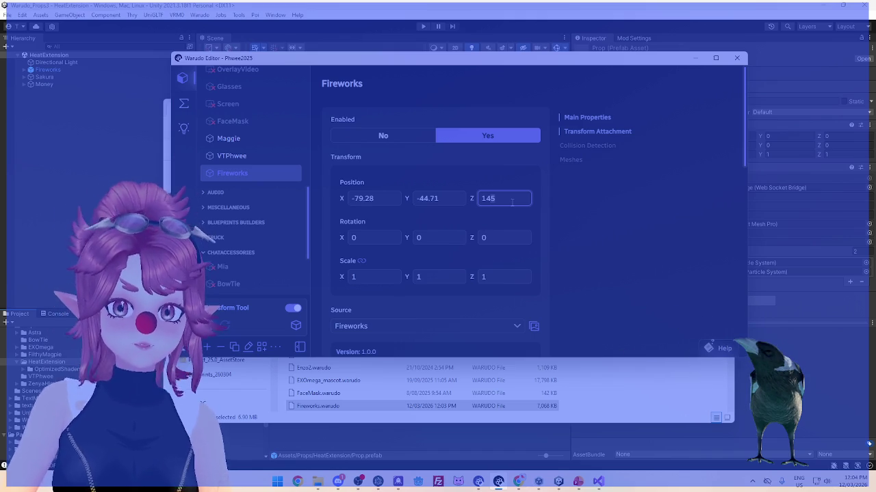
key(BackSpace)
text(3)
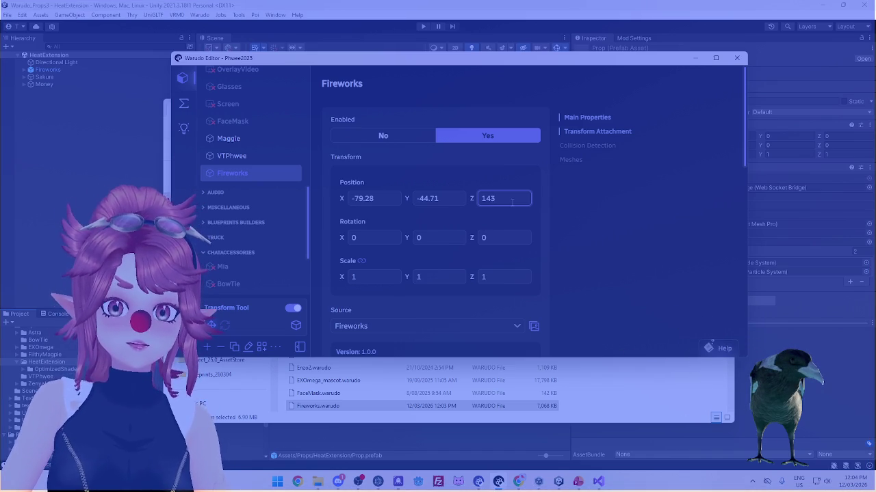
key(BackSpace)
text(2)
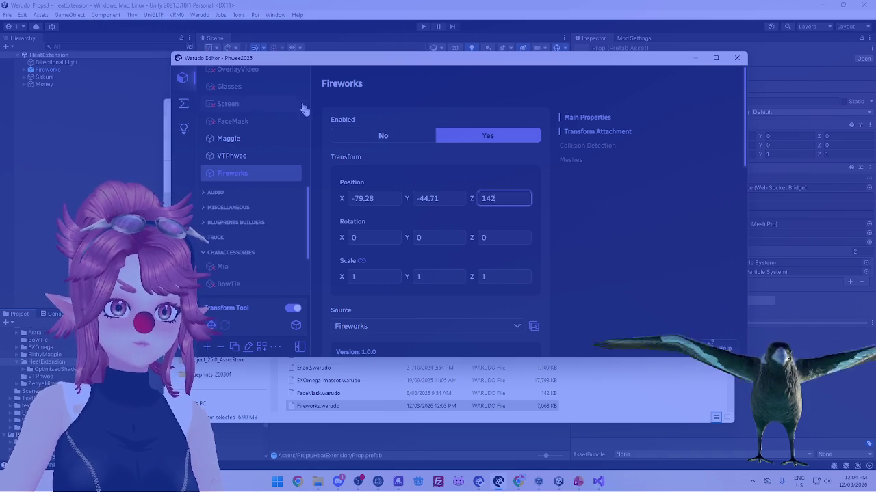
Toggle the Plane mesh hidden and visible again, and inspect the Cursor/Sphere mesh settings
scroll(250, 212, up, 4)
scroll(403, 284, down, 10)
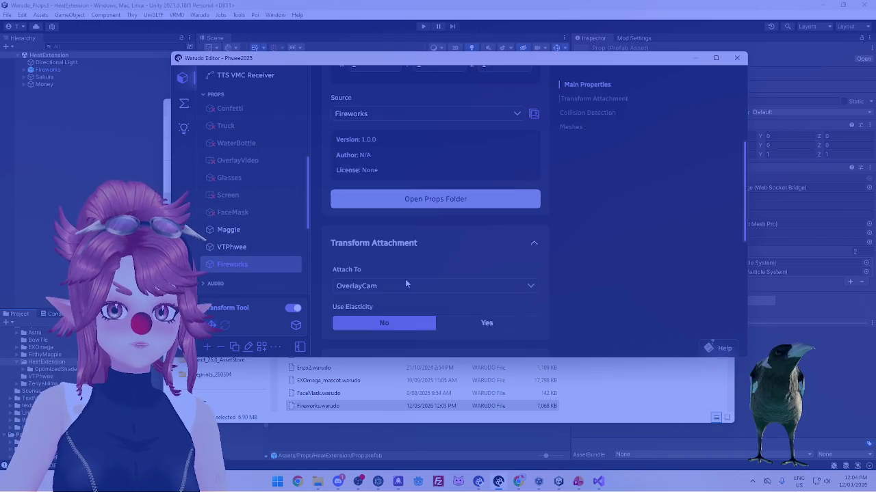
click(350, 324)
scroll(399, 295, down, 2)
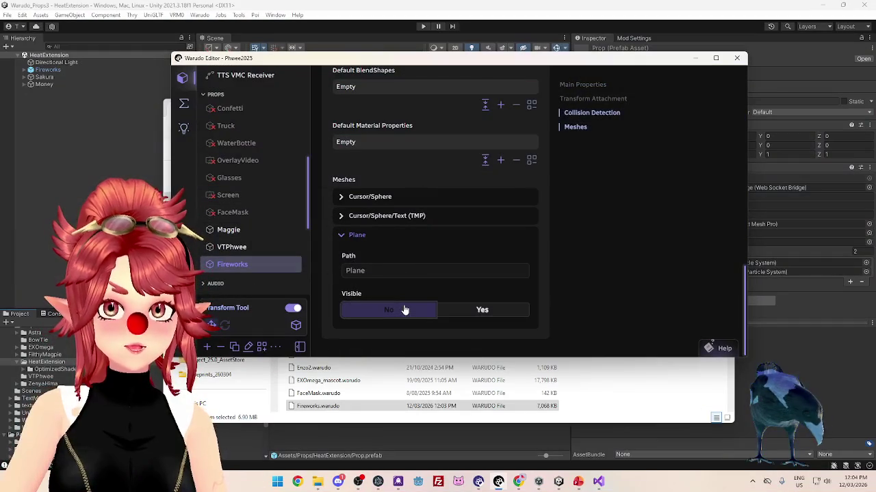
click(404, 310)
click(481, 311)
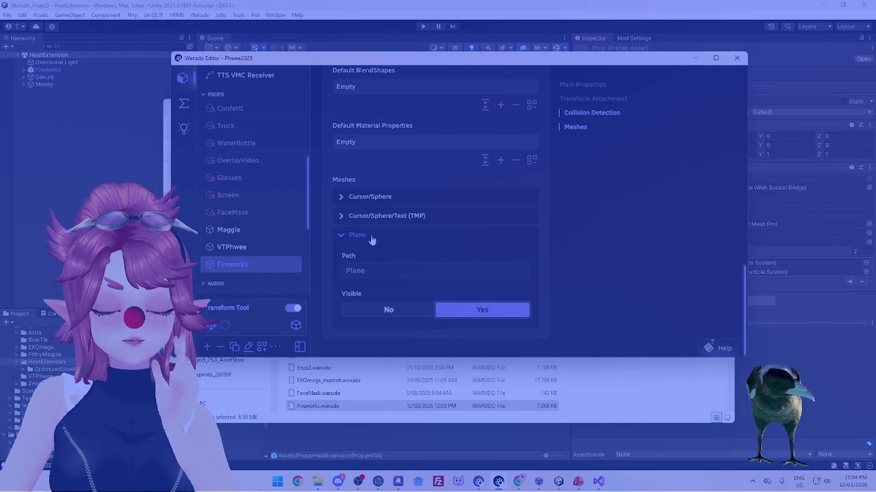
click(341, 198)
click(340, 198)
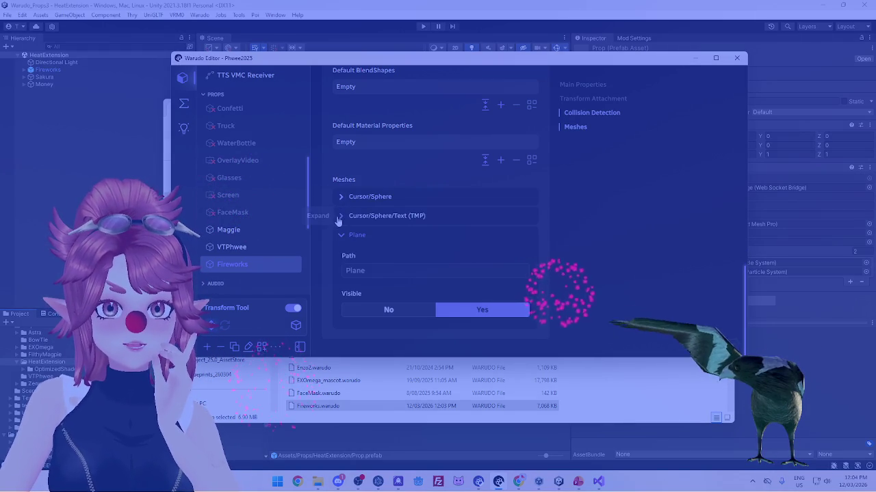
click(341, 218)
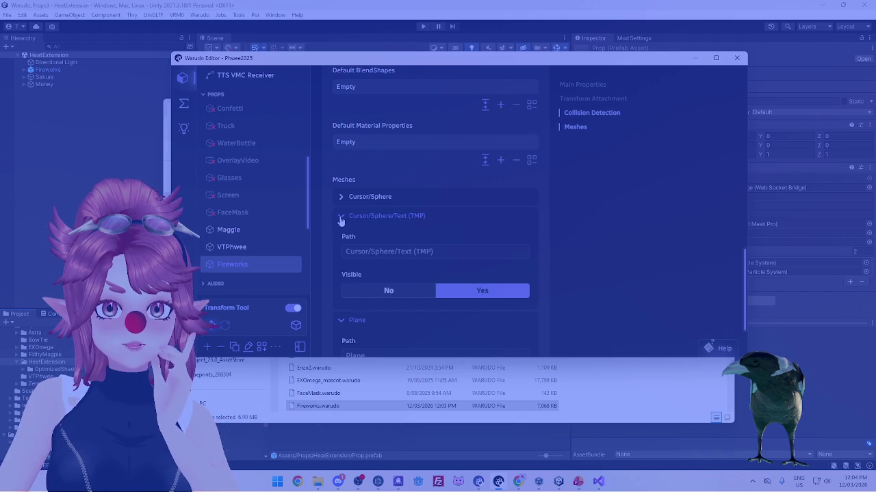
click(340, 217)
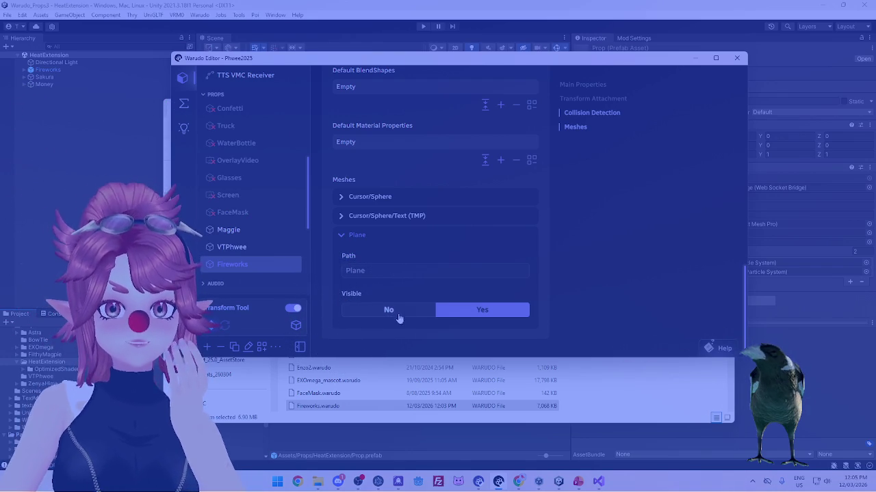
click(344, 240)
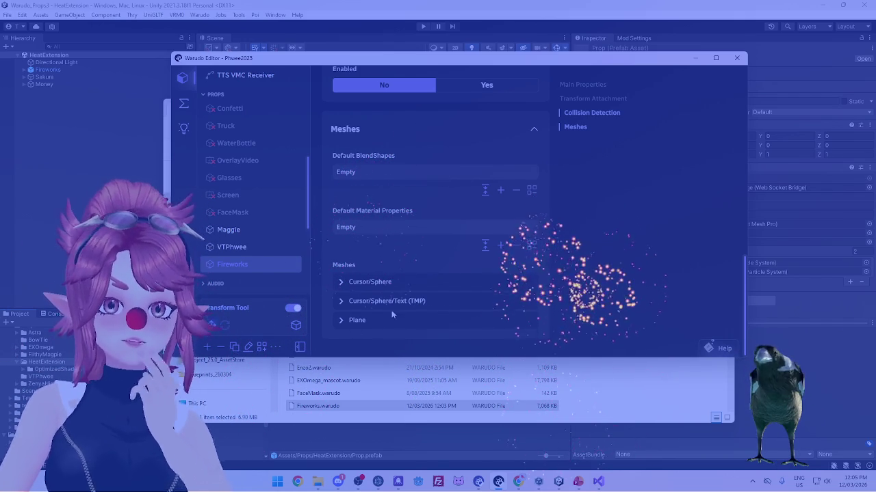
key(alt+Tab)
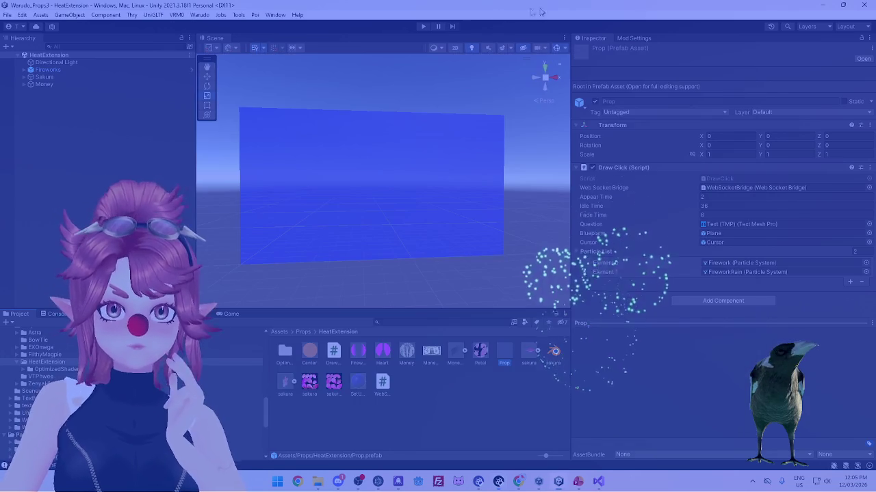
Unpack the Fireworks prefab in the scene
right_click(52, 70)
mouse_move(103, 181)
click(205, 222)
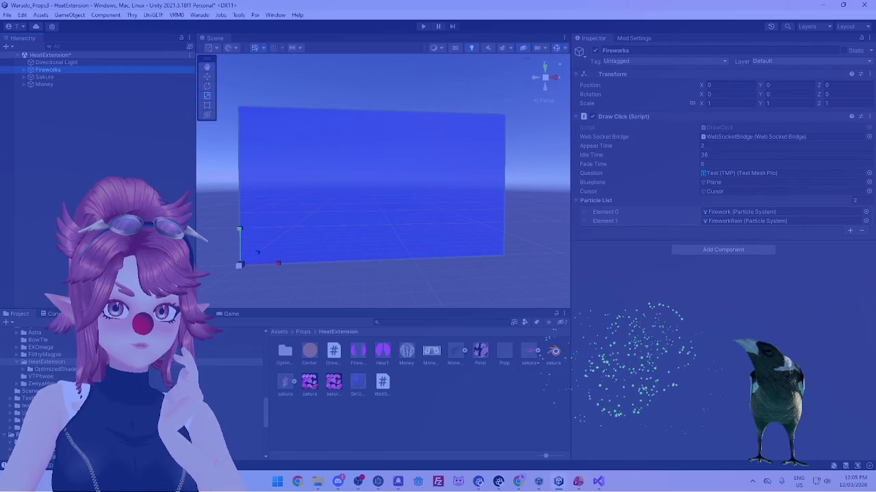
Select the Plane objects under Fireworks, Sakura and Money and rename them together
click(30, 70)
click(49, 92)
click(24, 99)
click(24, 128)
ctrl+click(49, 121)
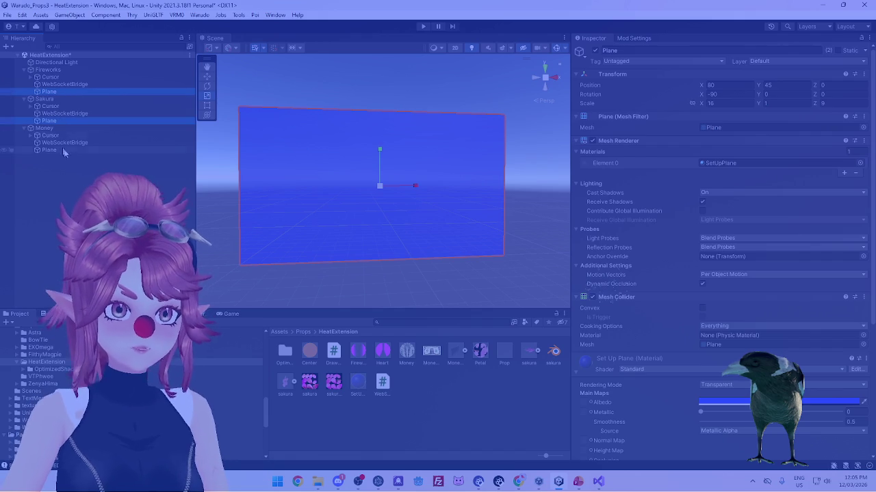
ctrl+click(49, 150)
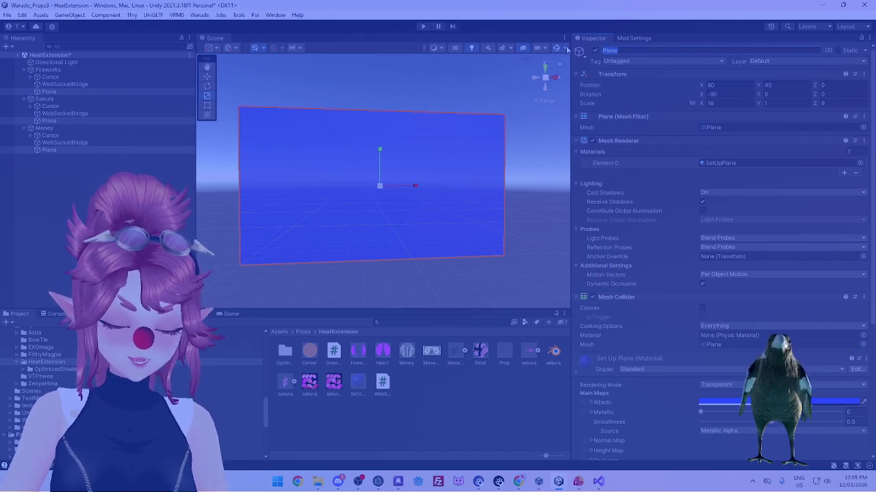
text(SetUp)
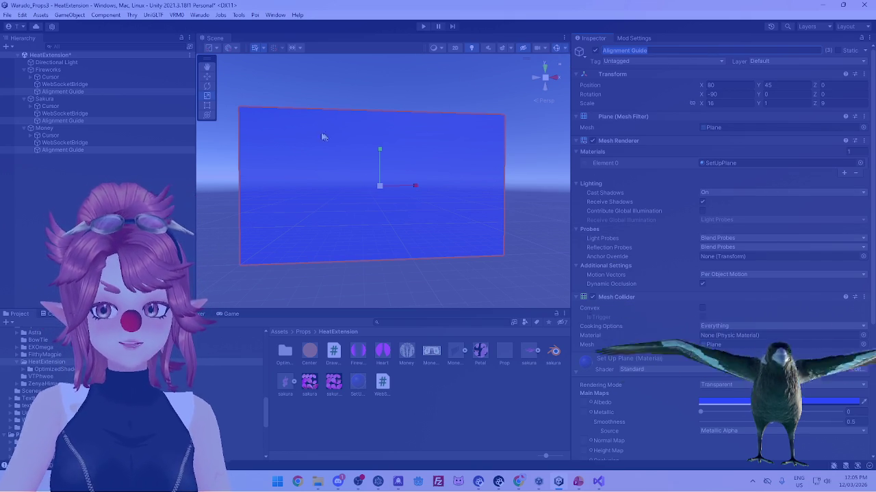
Orbit the Scene view, then search Windows for 'ph' to find Photoshop
mouse_move(459, 82)
mouse_down()
mouse_move(427, 102)
mouse_move(441, 94)
mouse_move(274, 96)
mouse_up()
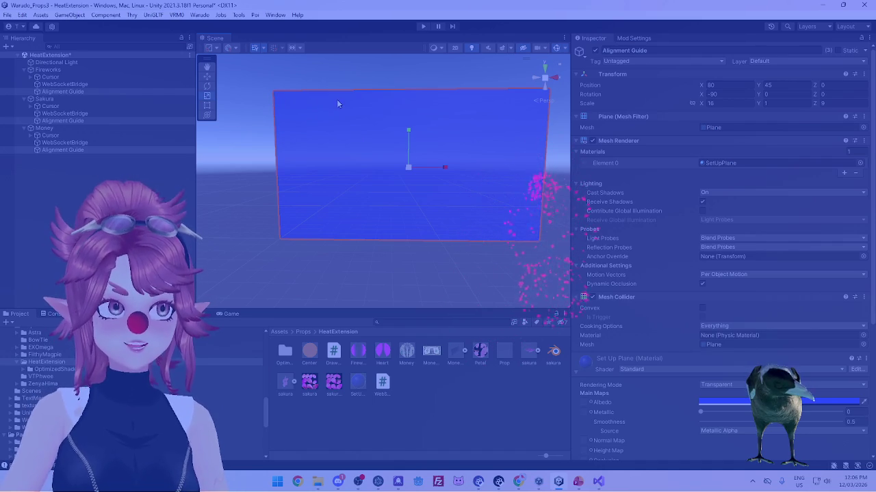
click(278, 481)
text(ph)
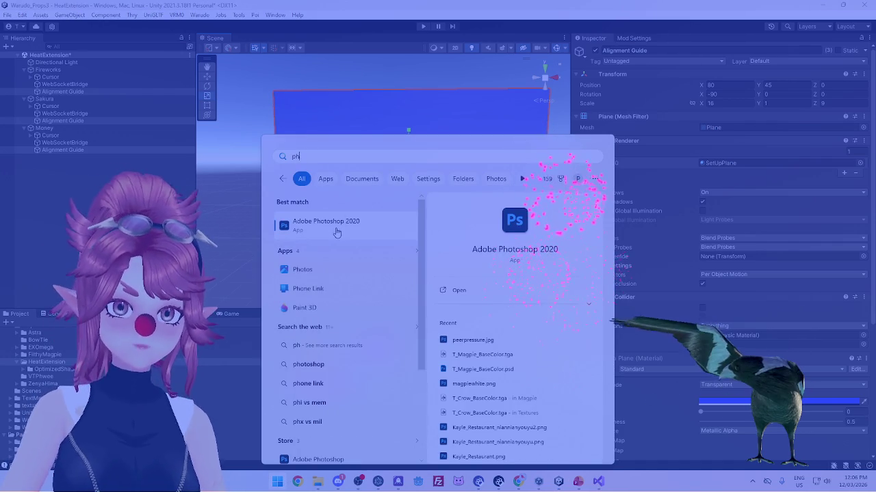
Launch Photoshop 2020 and create a white 1920×1080 Web Large document
click(339, 224)
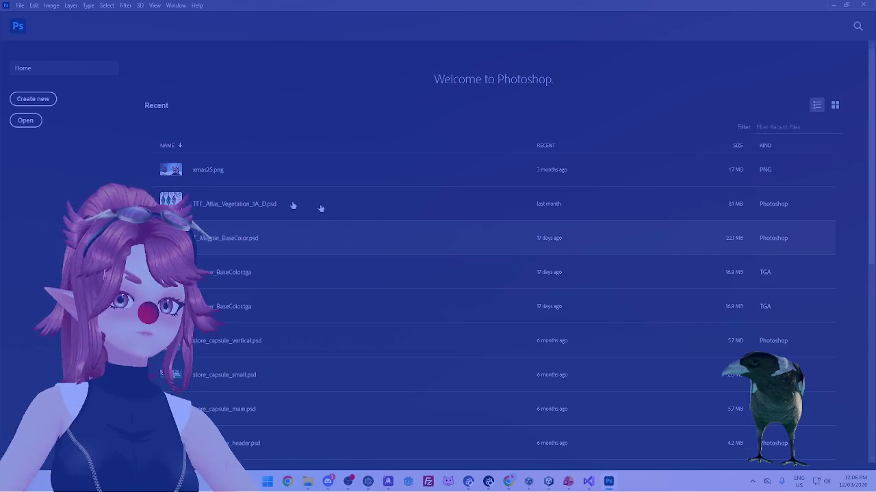
click(23, 101)
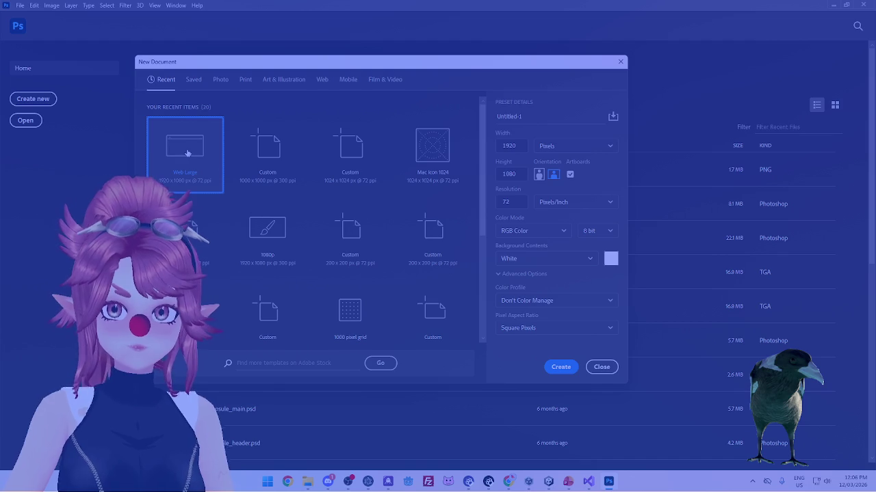
click(589, 371)
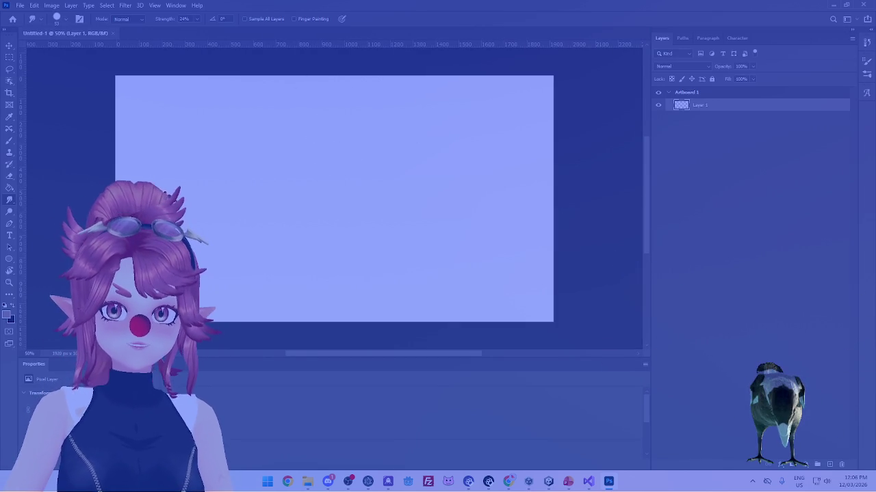
key(alt+Tab)
Set the Fireworks prop's Plane mesh Visible option to No
click(356, 318)
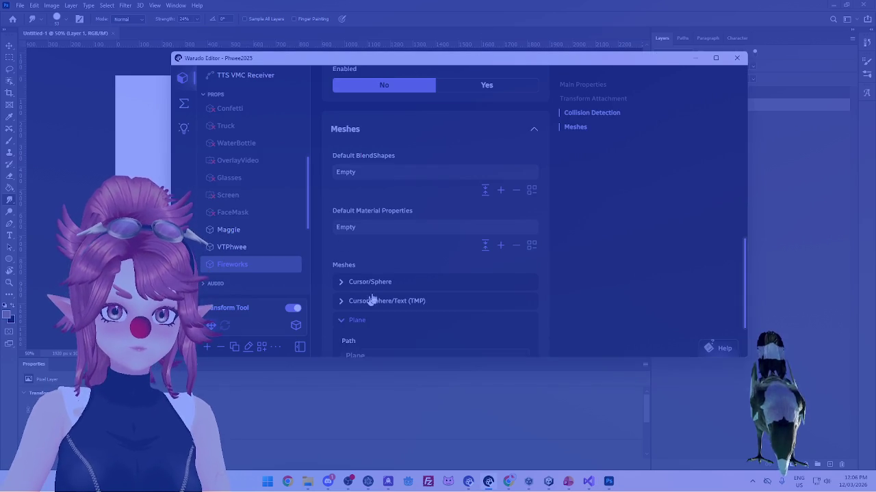
scroll(401, 313, down, 2)
click(403, 309)
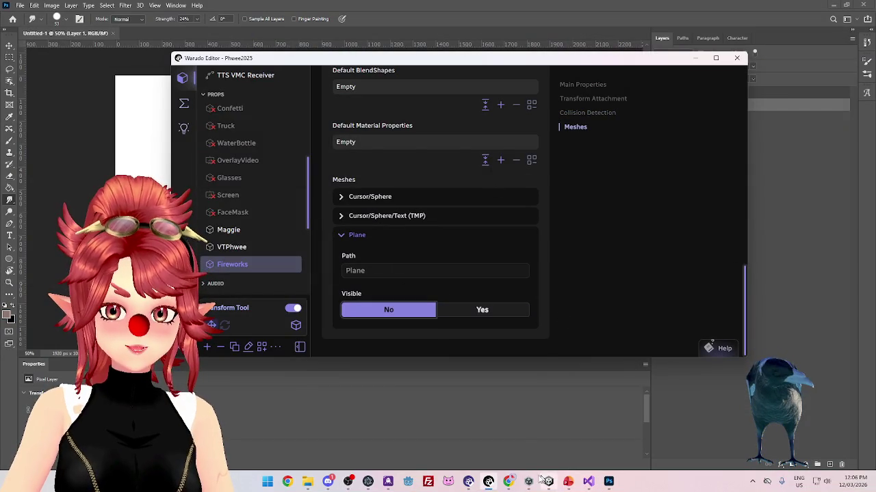
Check the stream in the browser window, then collapse the Plane mesh settings
click(511, 481)
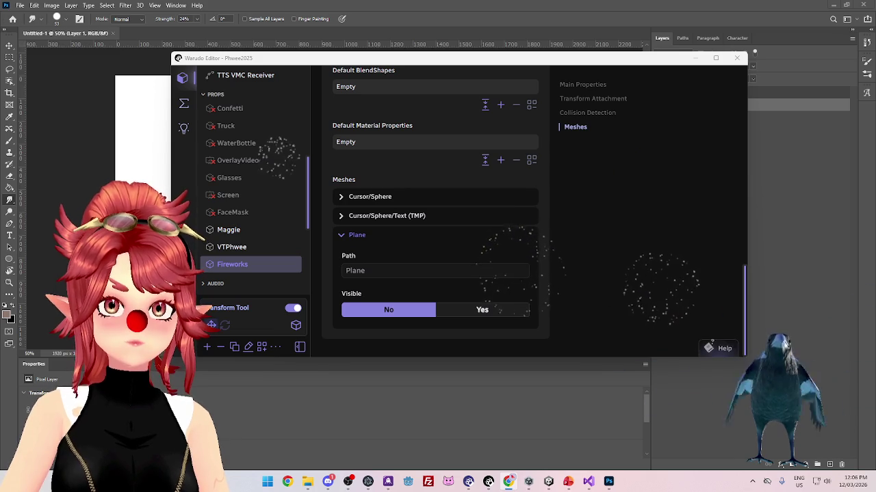
mouse_move(550, 0)
mouse_down()
mouse_move(547, 74)
mouse_move(511, 110)
mouse_up()
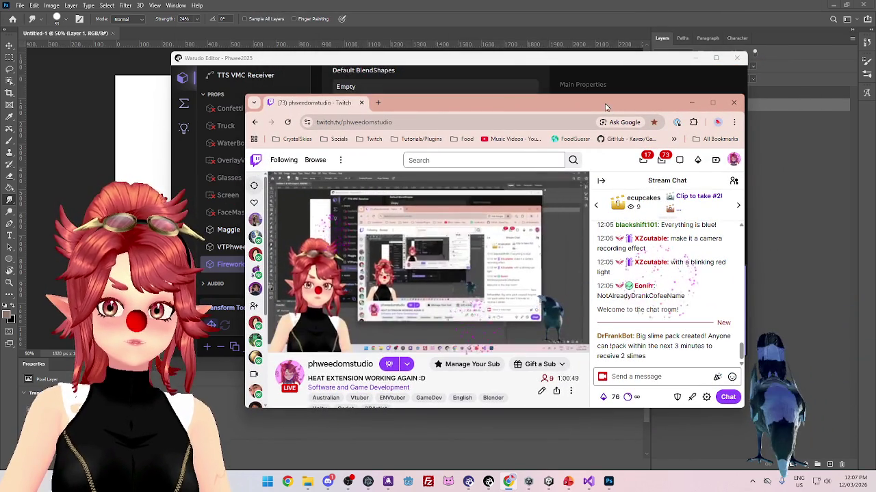
drag(511, 110, 511, 0)
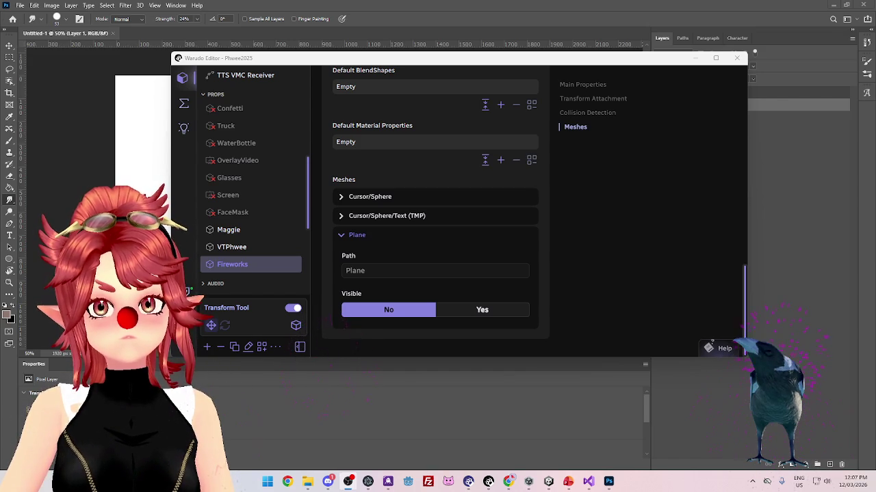
click(342, 235)
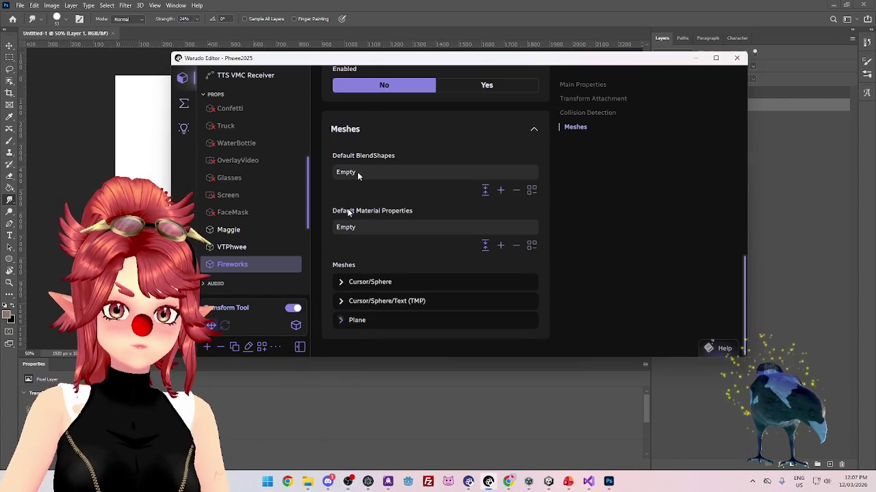
click(413, 13)
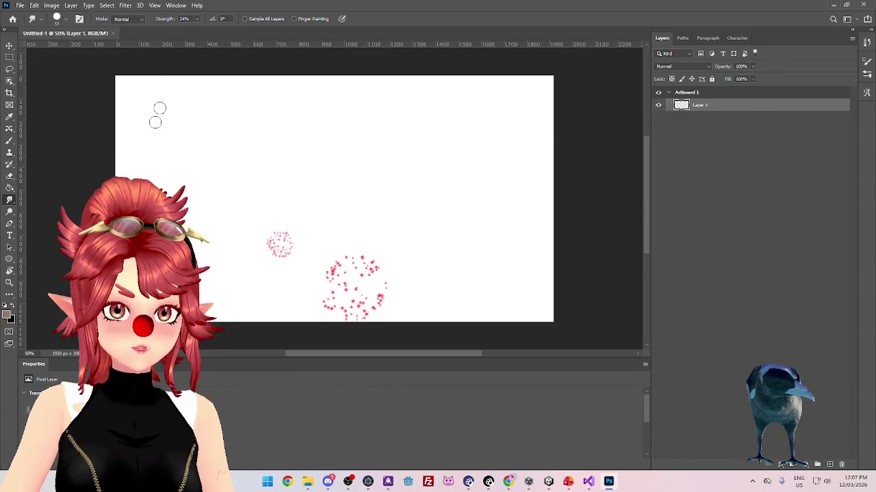
Make Layer 1 active and drag a rectangular marquee across the whole canvas
click(670, 93)
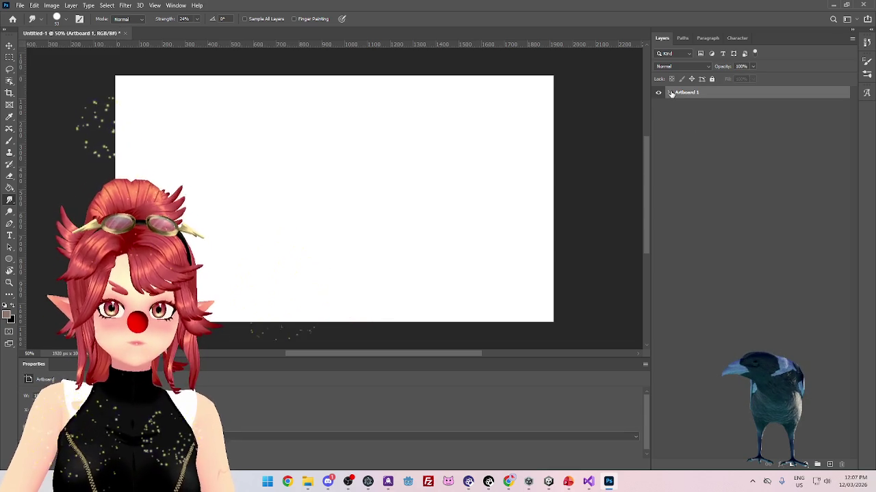
click(670, 93)
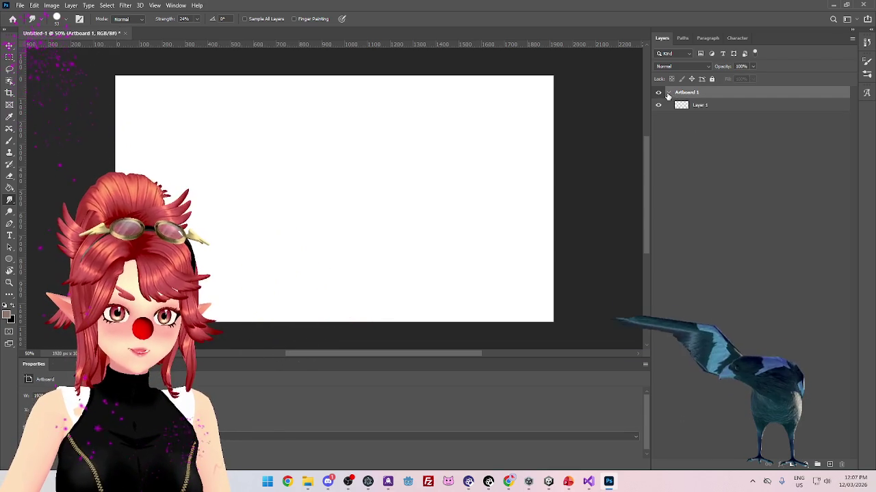
click(82, 424)
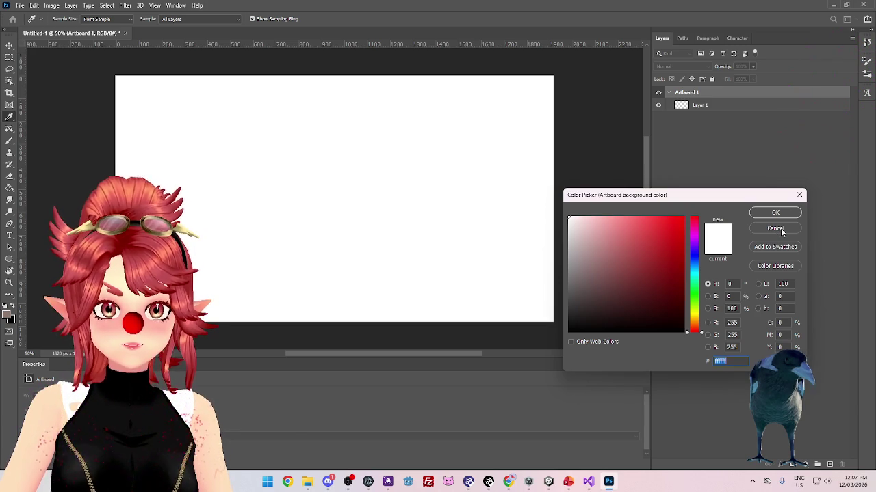
click(780, 230)
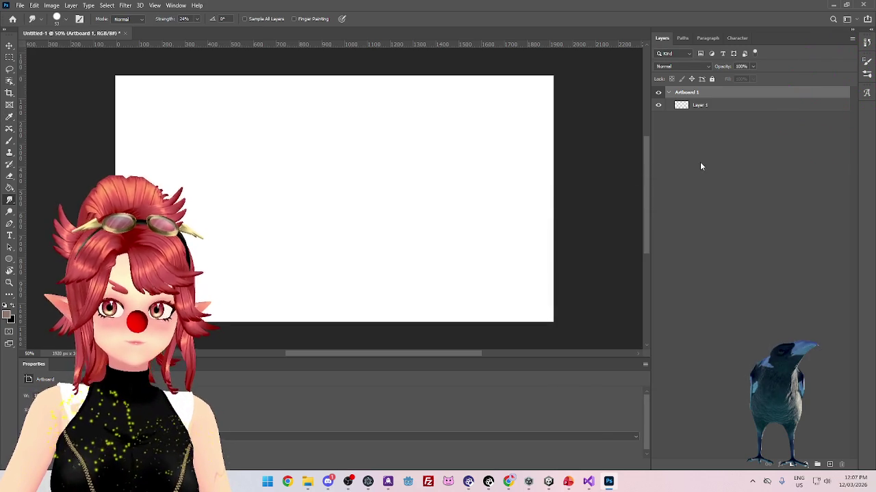
click(703, 106)
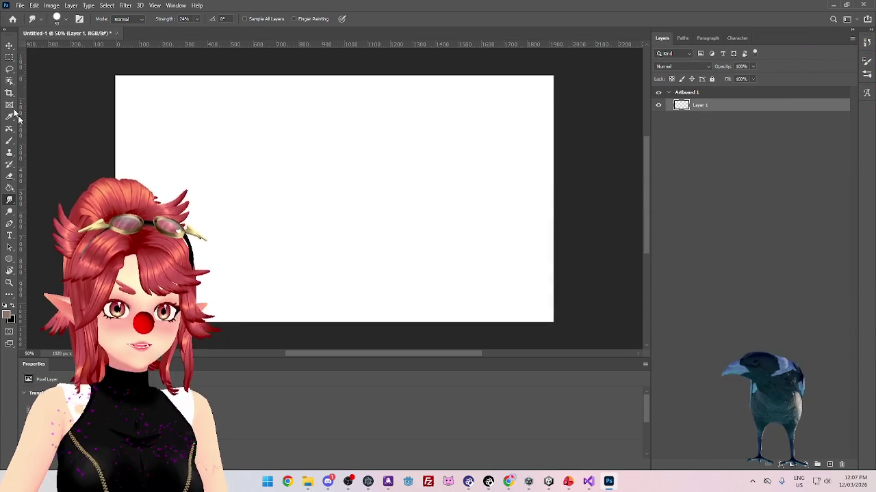
click(10, 57)
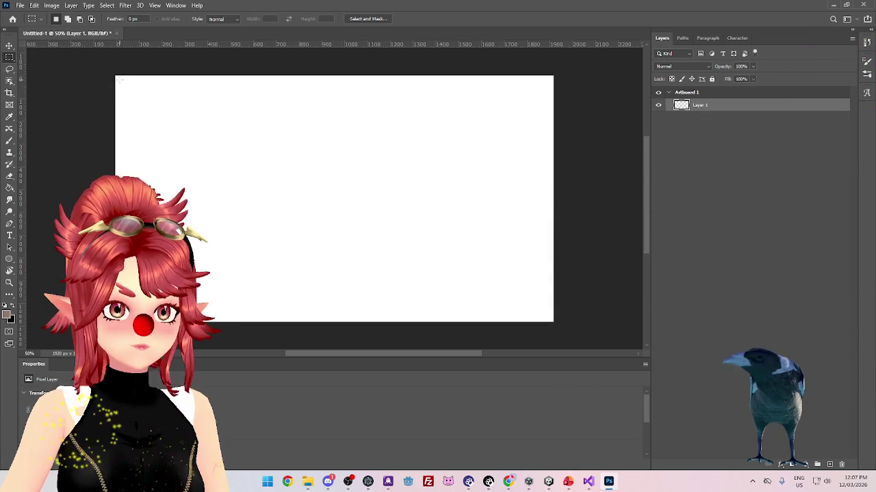
mouse_move(116, 76)
mouse_down()
mouse_move(463, 253)
mouse_move(550, 320)
mouse_up()
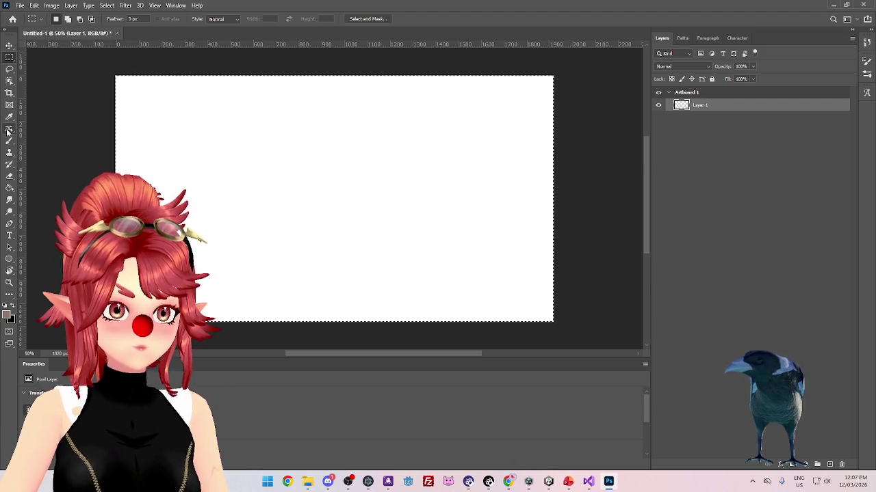
Dismiss the empty-selection warning and marquee-select the entire canvas
click(108, 6)
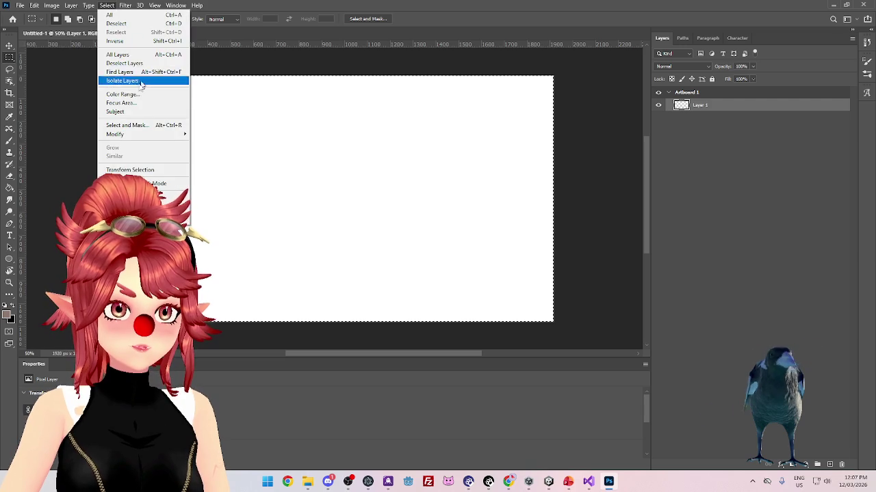
click(133, 41)
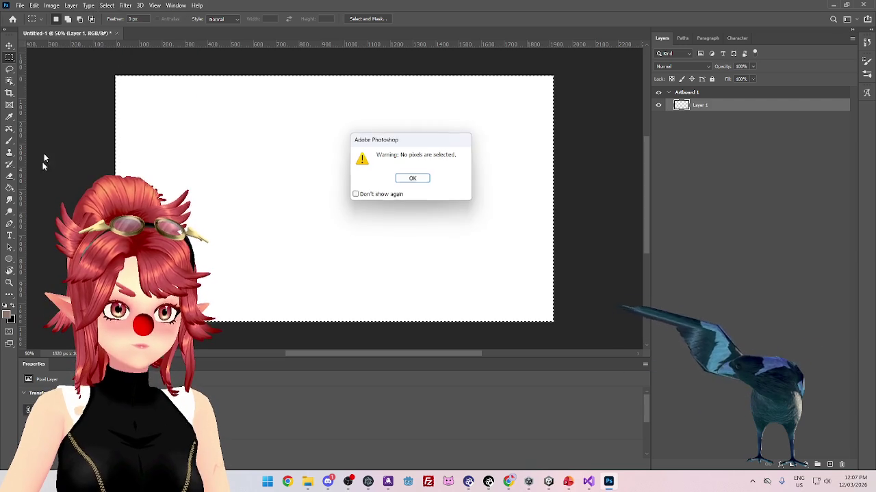
click(412, 178)
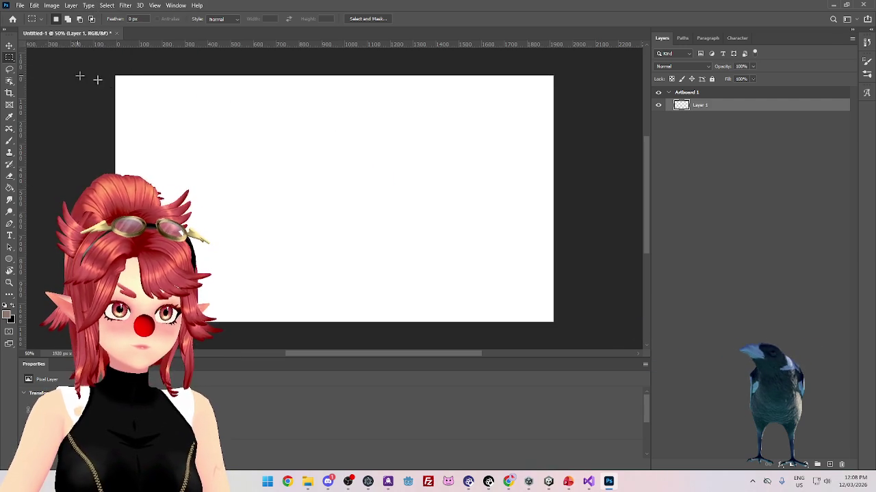
mouse_move(113, 73)
mouse_down()
mouse_move(479, 260)
mouse_move(580, 338)
mouse_up()
Contract the canvas selection by 5 pixels
click(107, 5)
mouse_move(164, 135)
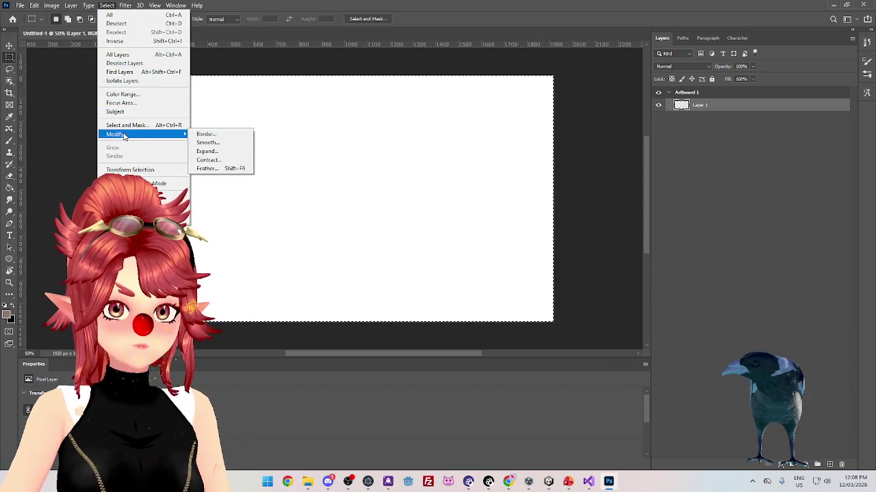
click(224, 159)
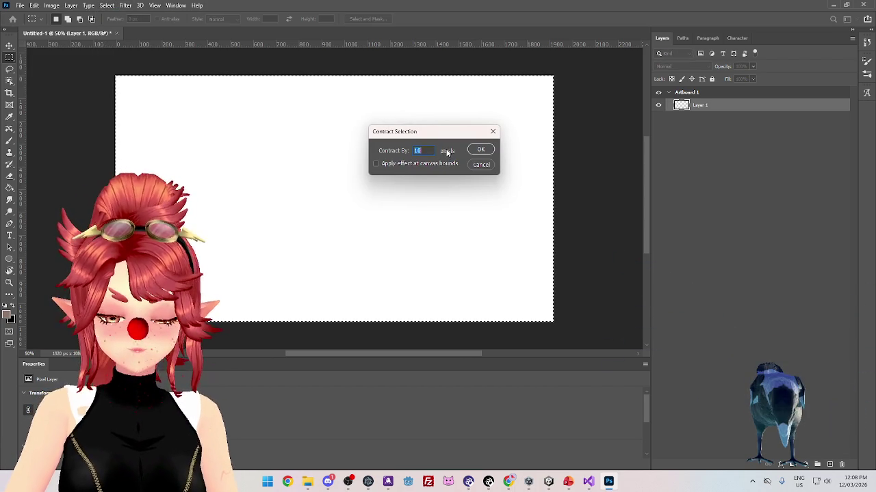
text(5)
click(483, 149)
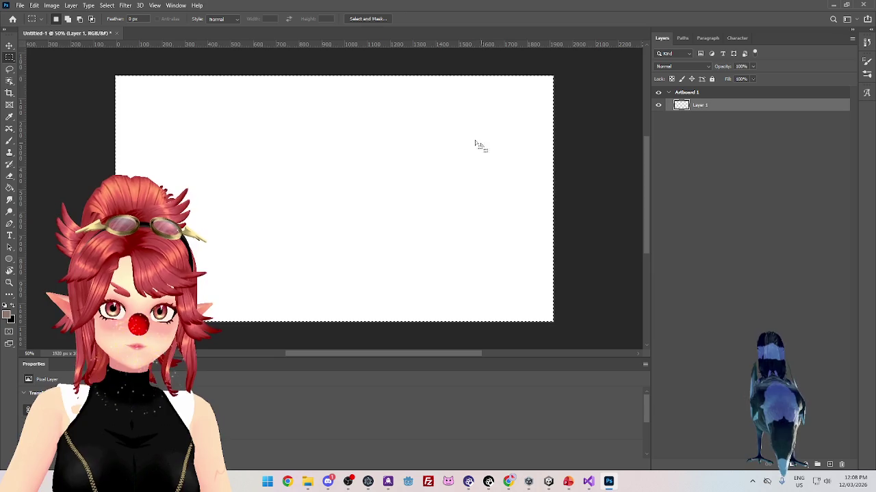
scroll(150, 149, left, 3)
scroll(156, 155, up, 10)
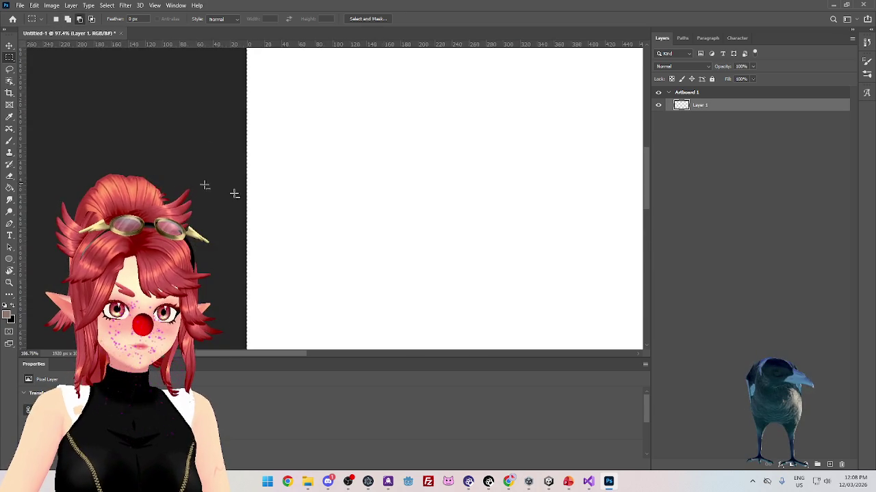
scroll(311, 218, up, 3)
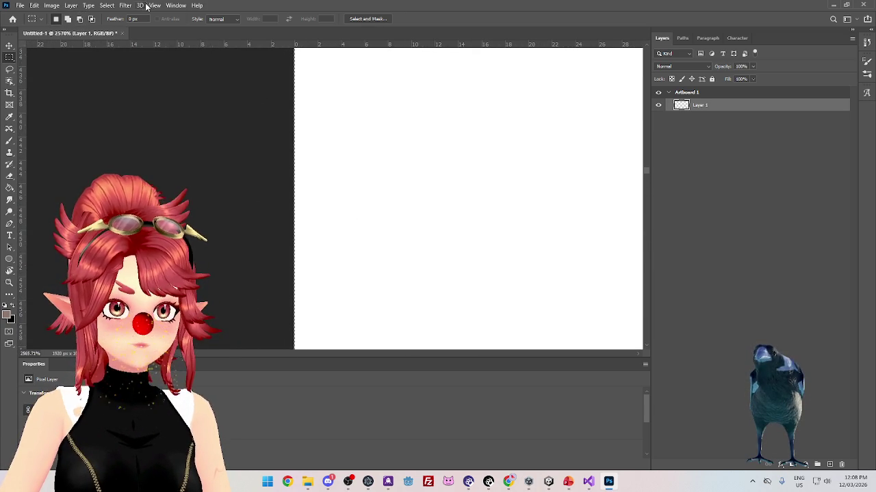
Contract the selection again by 10 pixels
click(107, 5)
mouse_move(137, 134)
click(230, 163)
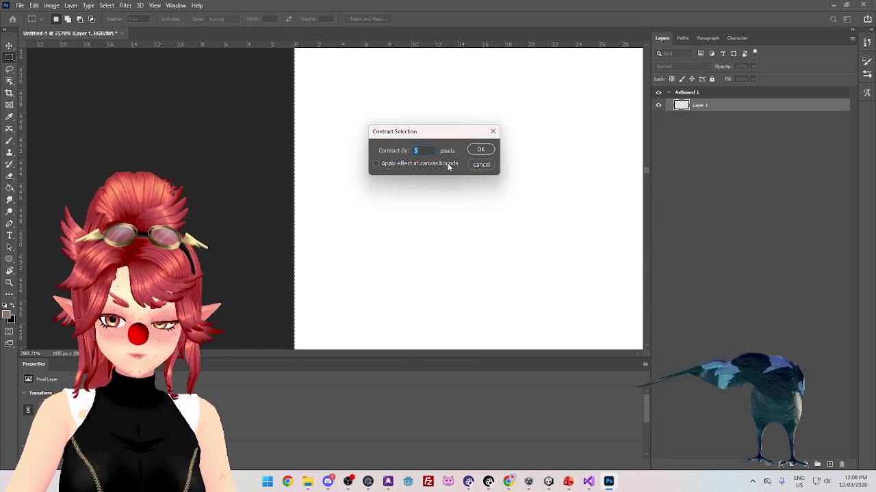
text(10)
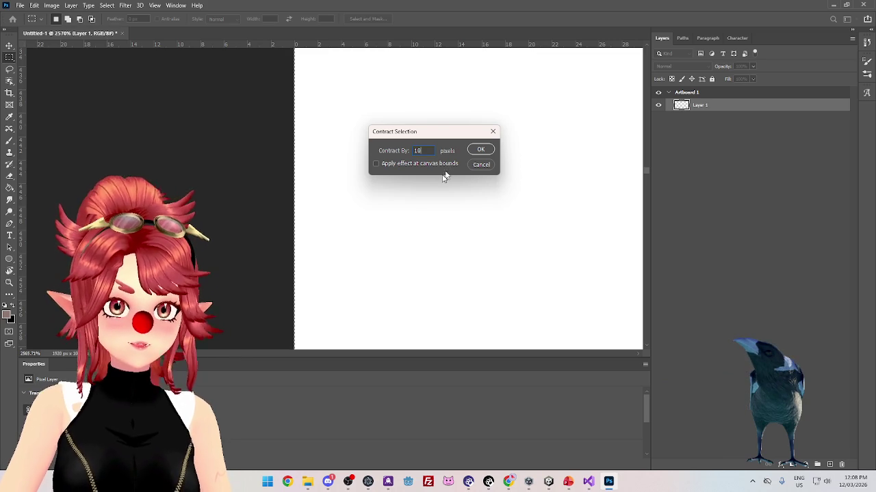
click(480, 149)
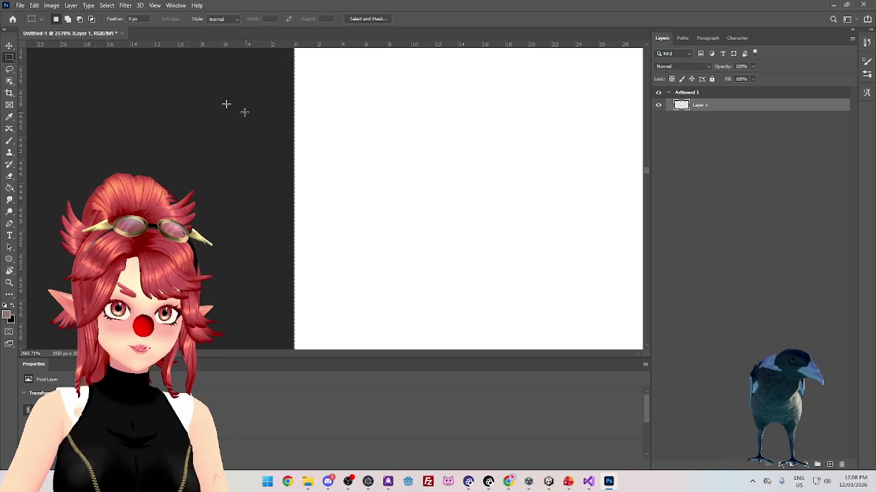
Redo the 10-pixel contraction with Apply effect at canvas bounds ticked
click(107, 6)
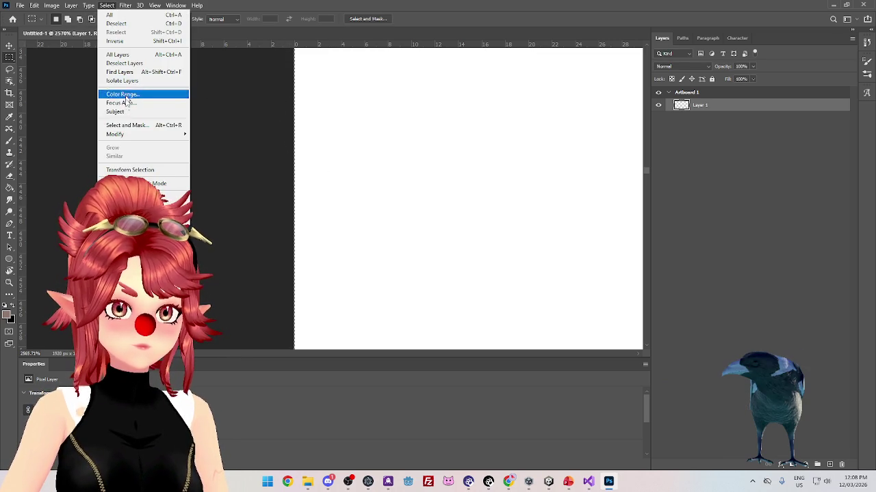
mouse_move(144, 134)
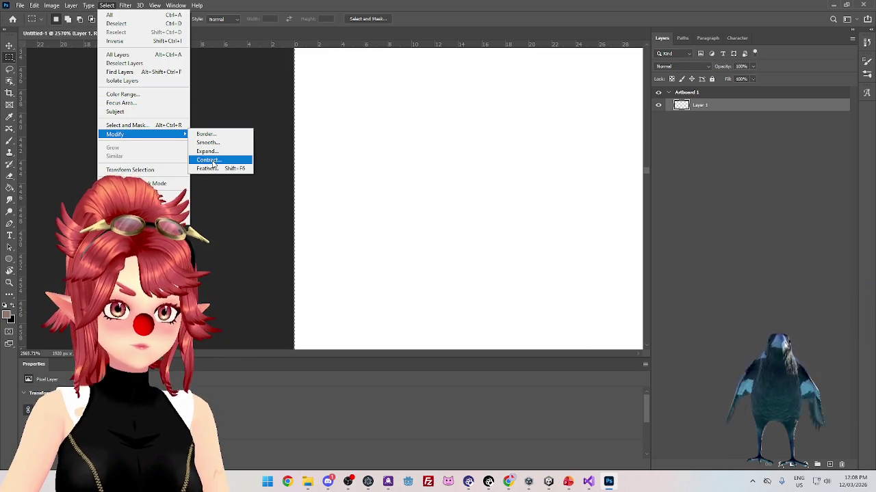
click(215, 160)
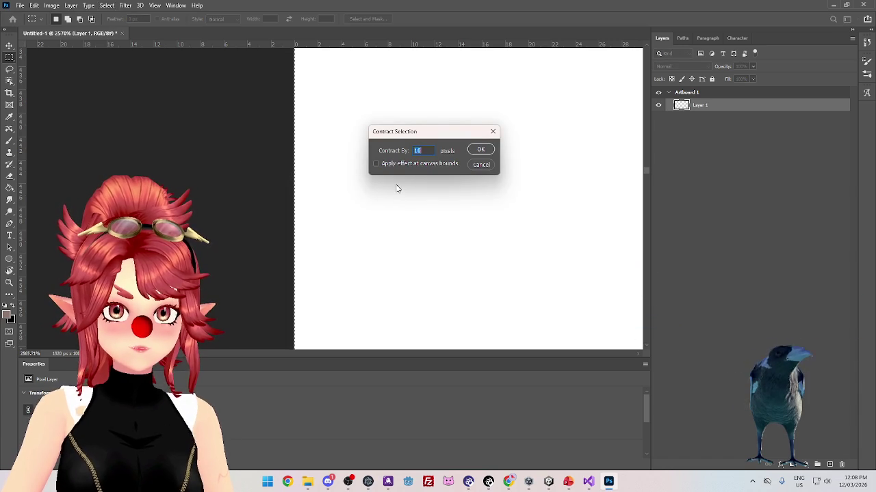
click(378, 164)
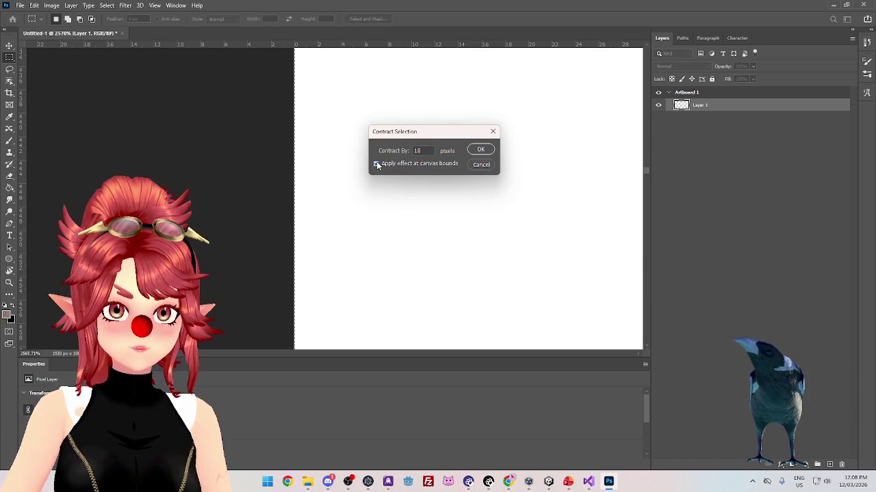
click(480, 149)
scroll(332, 190, down, 6)
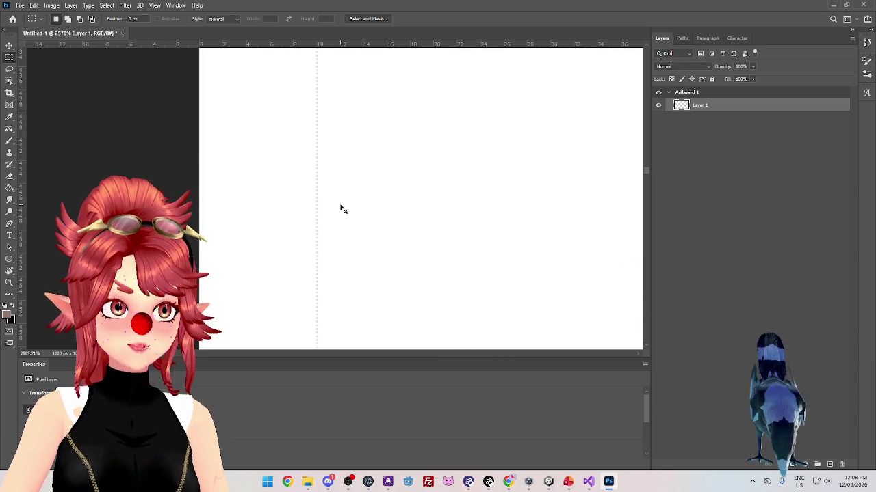
scroll(391, 232, down, 8)
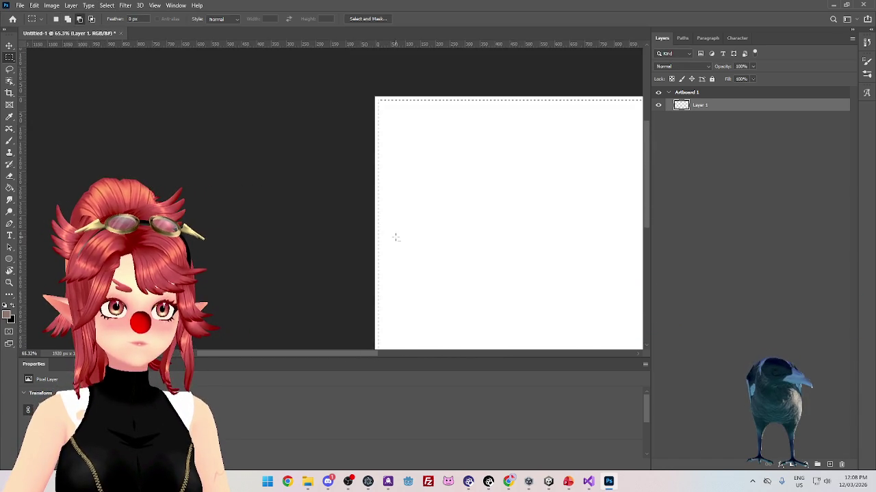
scroll(342, 205, down, 3)
scroll(289, 219, up, 5)
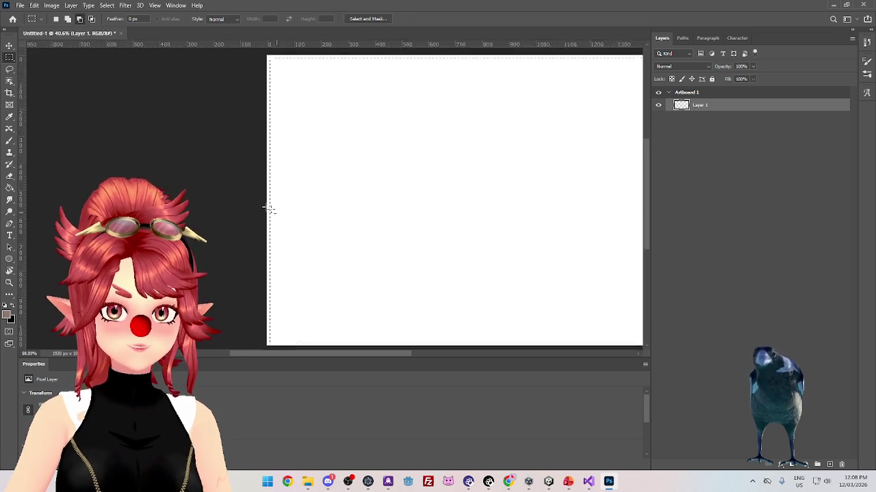
Invert the selection so only the outer border band is selected
click(107, 4)
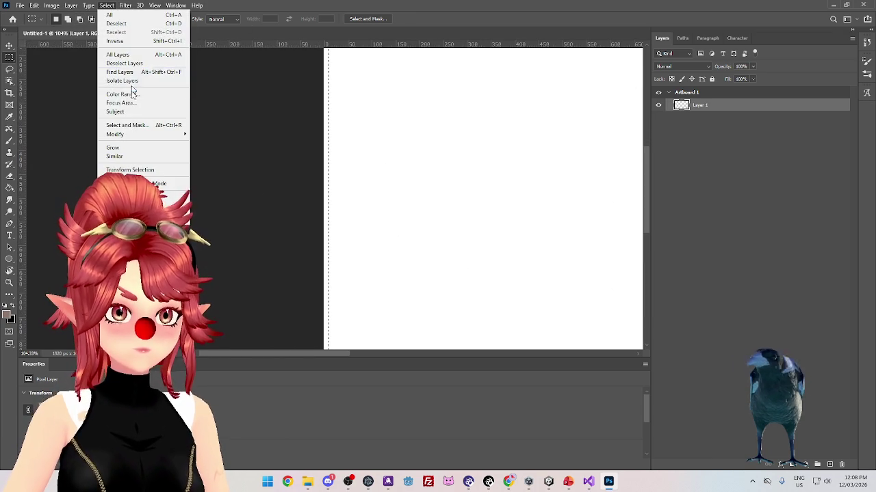
click(127, 54)
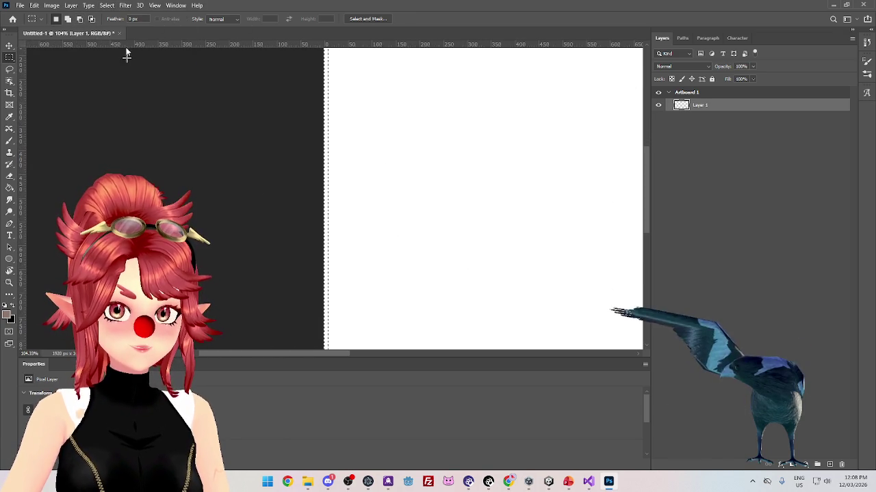
click(10, 187)
Set the foreground colour to blue 0090ff and bucket-fill the selected border band
click(7, 314)
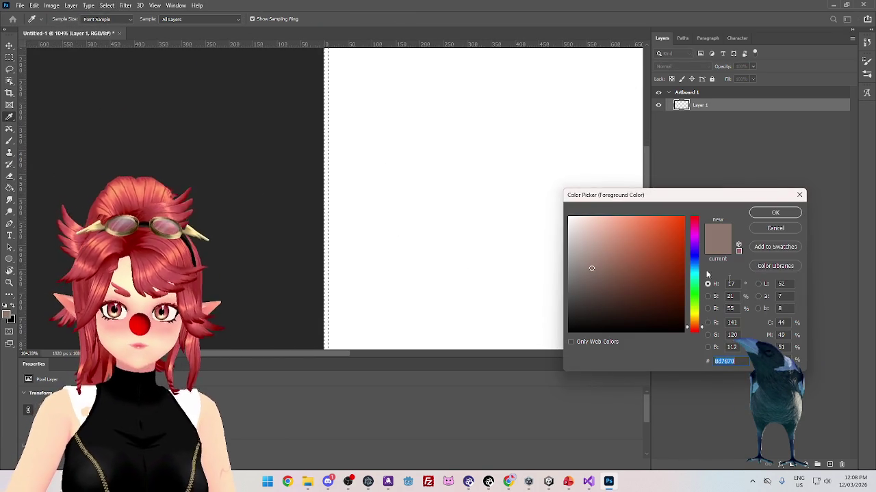
drag(632, 243, 682, 217)
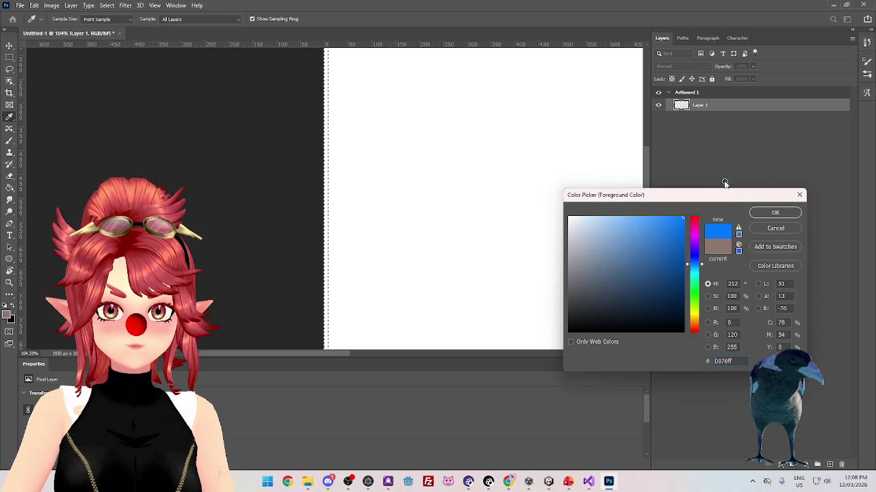
click(695, 267)
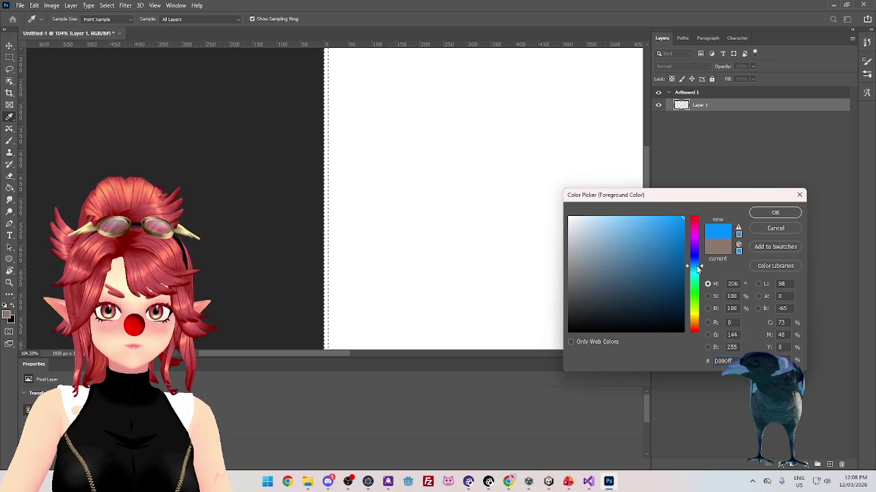
click(775, 212)
click(327, 137)
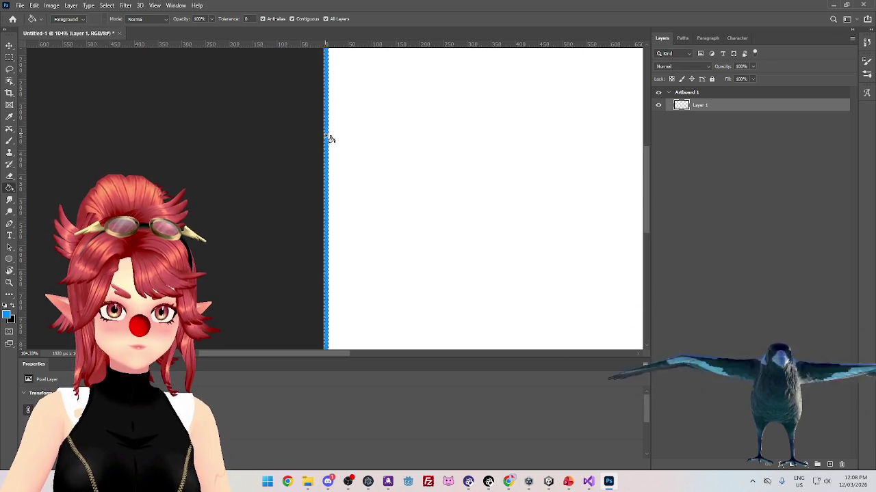
scroll(246, 201, right, 5)
scroll(306, 255, down, 4)
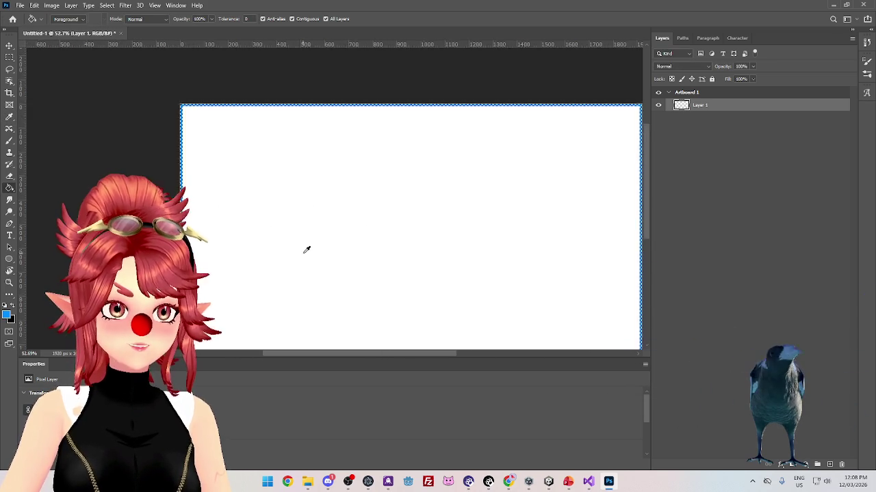
scroll(385, 290, up, 2)
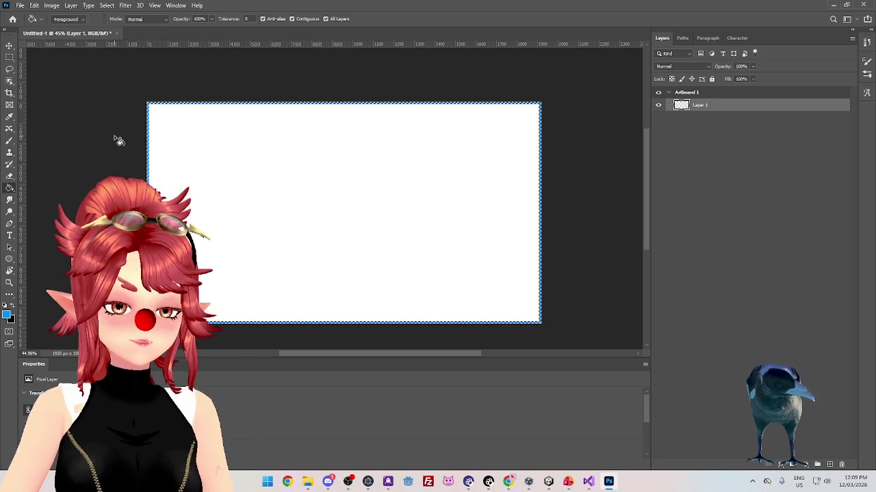
Return to the Rectangular Marquee and deselect, leaving a clean blue border
click(9, 57)
click(93, 141)
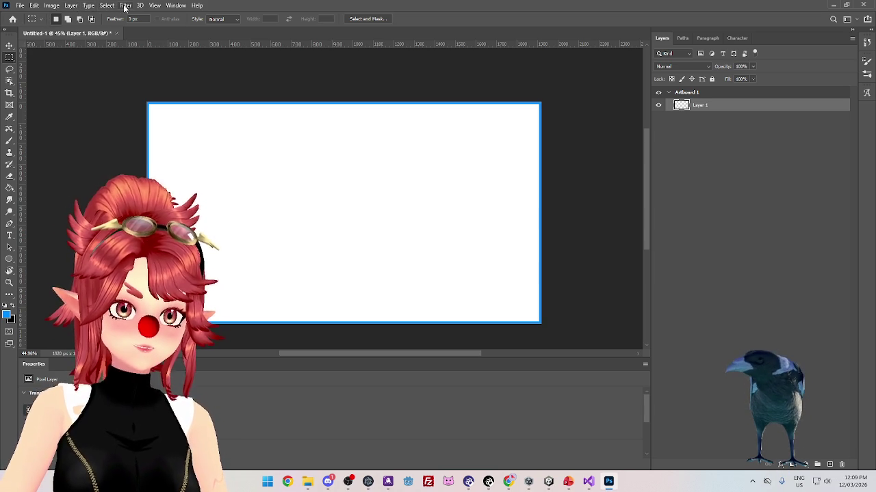
Browse the Filter and Select menus, then reach the Edit Preferences categories
click(125, 6)
click(125, 7)
click(108, 6)
mouse_move(90, 8)
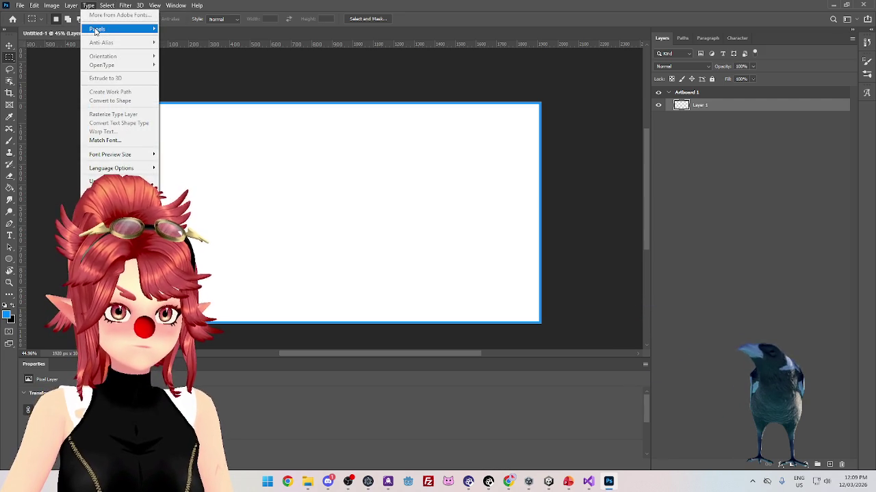
mouse_move(96, 30)
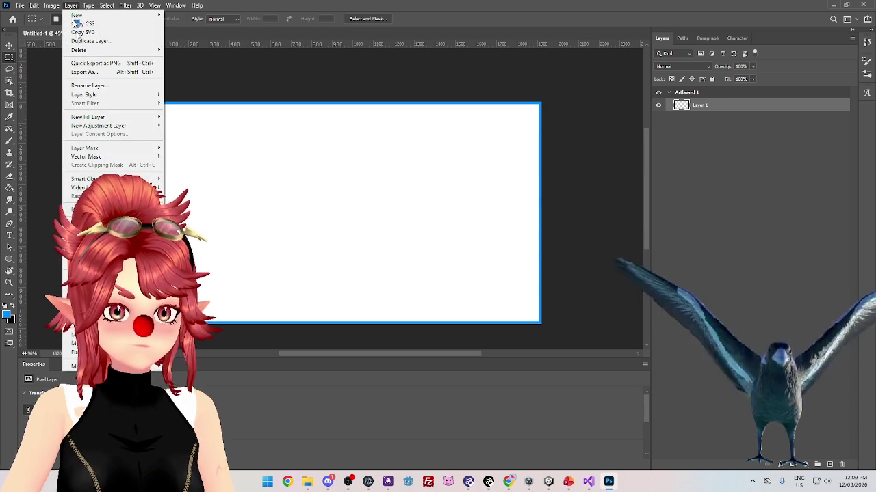
mouse_move(103, 187)
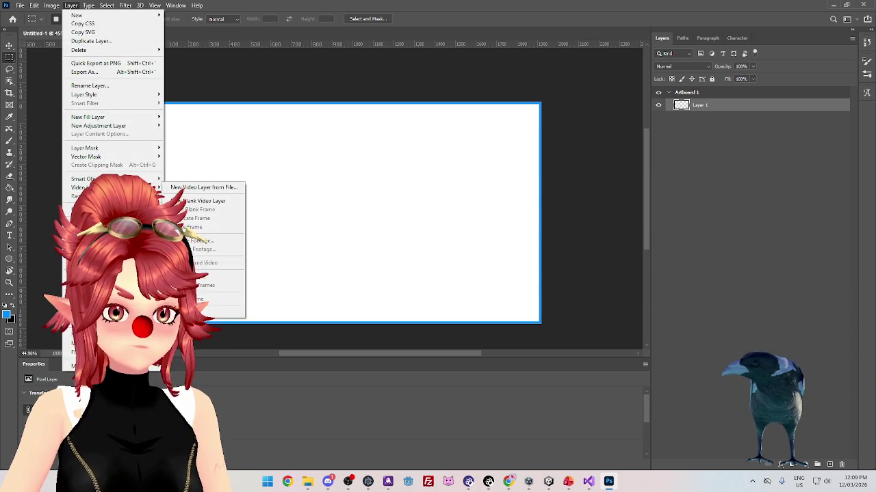
mouse_move(102, 253)
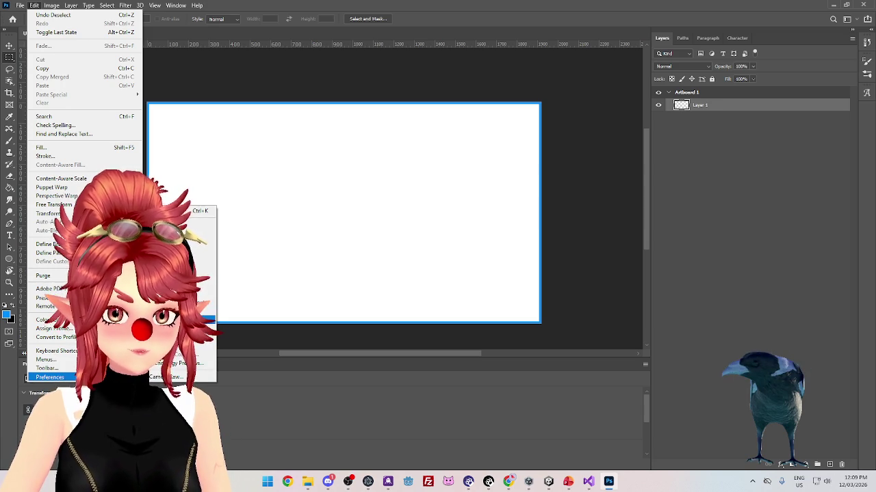
Set gridlines every 200 pixels with 2 subdivisions and confirm the preferences
click(508, 107)
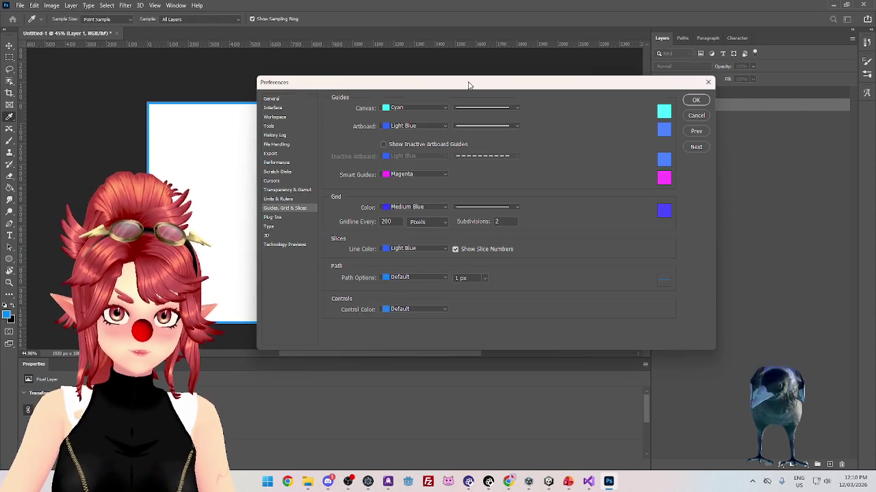
mouse_move(468, 86)
mouse_down()
mouse_move(638, 125)
mouse_move(525, 177)
mouse_move(480, 175)
mouse_up()
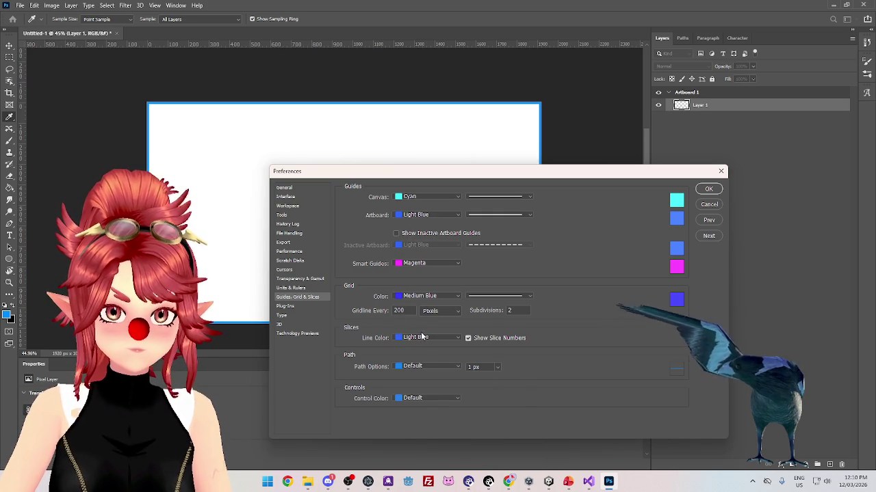
mouse_move(416, 180)
mouse_down()
mouse_move(290, 119)
mouse_move(411, 195)
mouse_move(412, 174)
mouse_up()
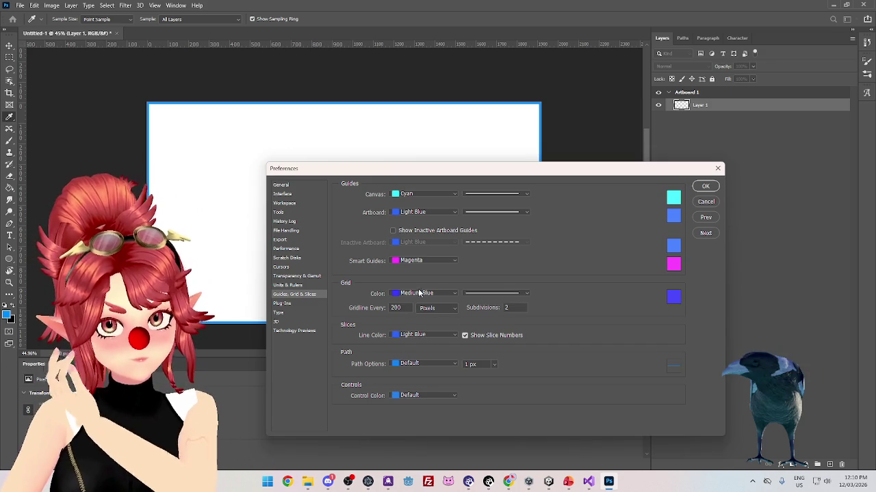
click(707, 186)
key(m)
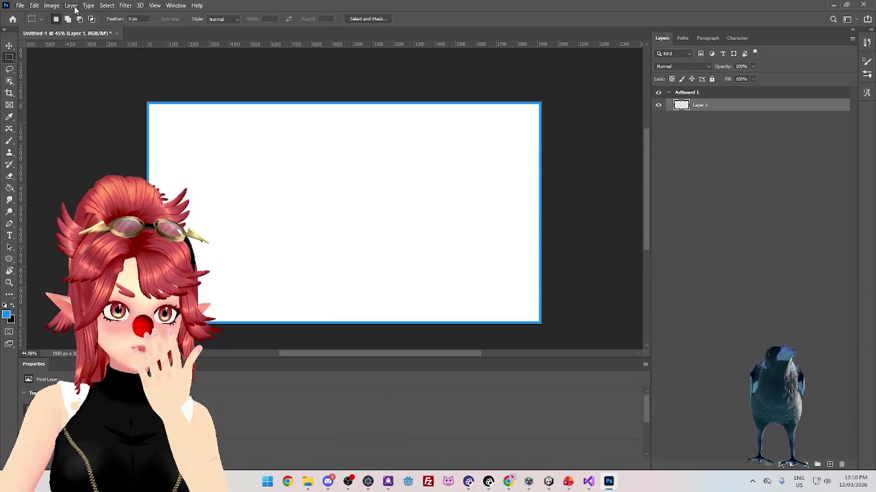
click(154, 6)
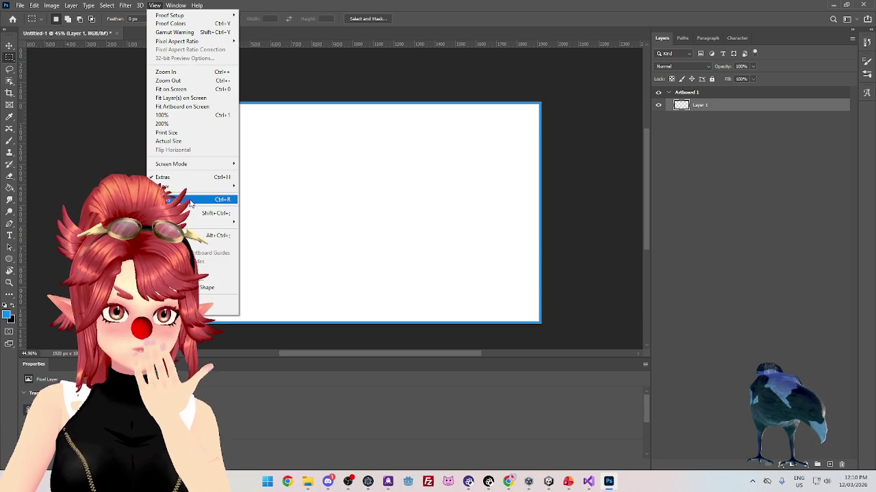
mouse_move(226, 186)
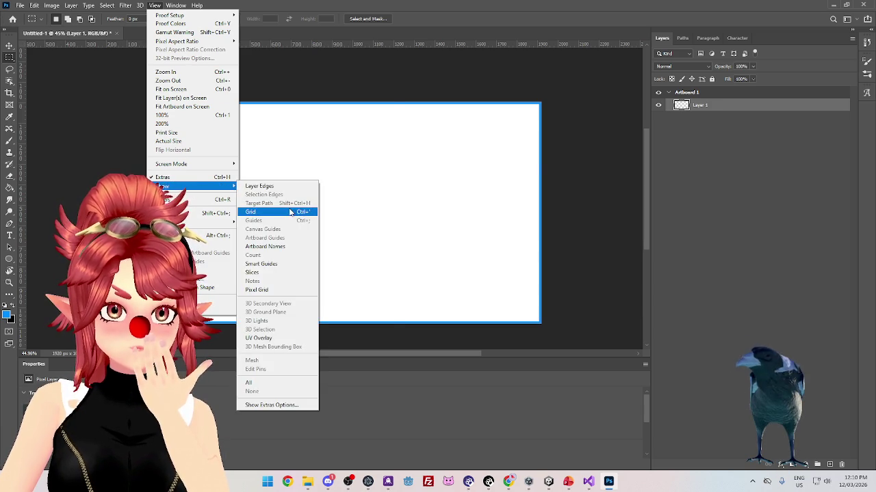
click(290, 213)
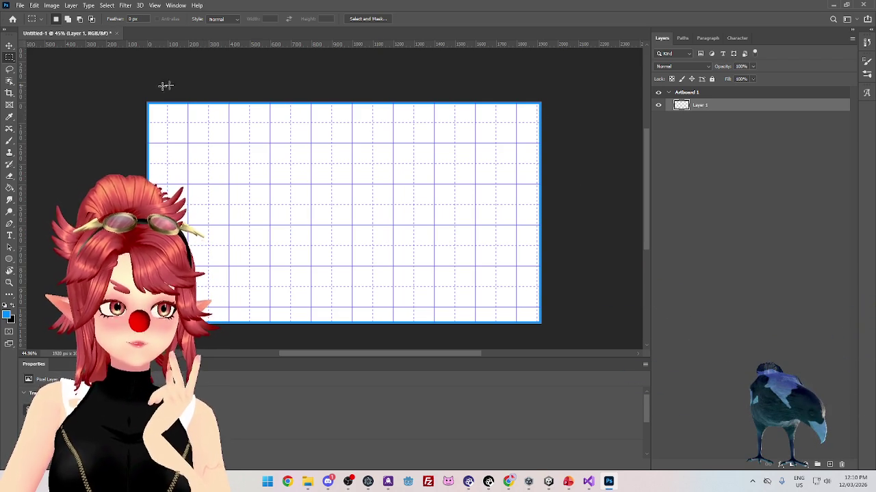
Reopen Guides, Grid & Slices preferences with Ctrl+K and move the dialog higher
click(20, 6)
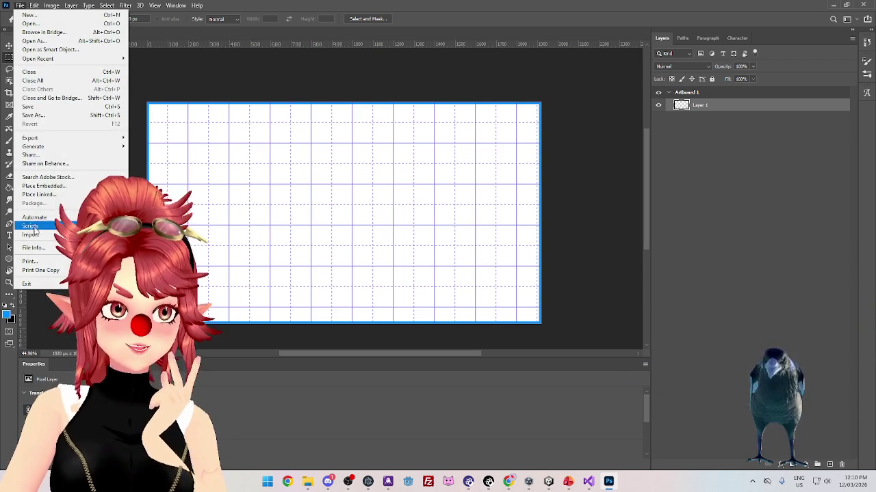
mouse_move(33, 6)
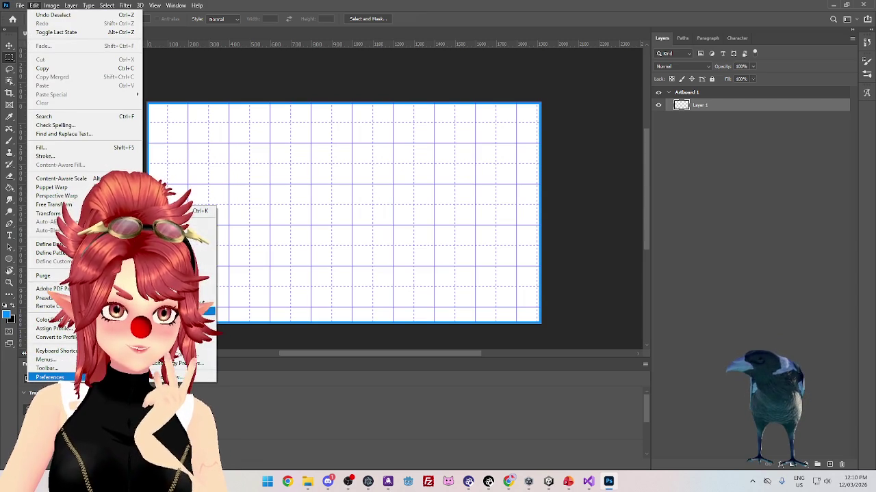
key(Escape)
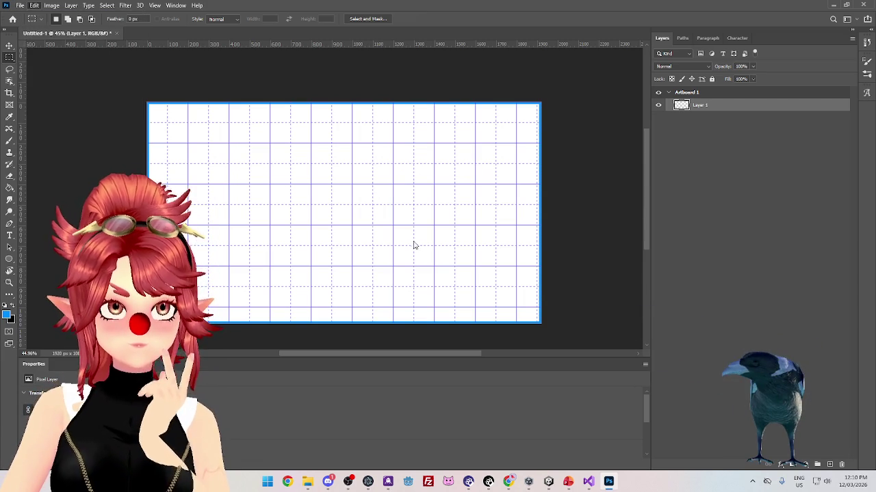
key(ctrl+k)
mouse_move(413, 171)
mouse_down()
mouse_move(356, 104)
mouse_move(444, 126)
mouse_move(415, 126)
mouse_up()
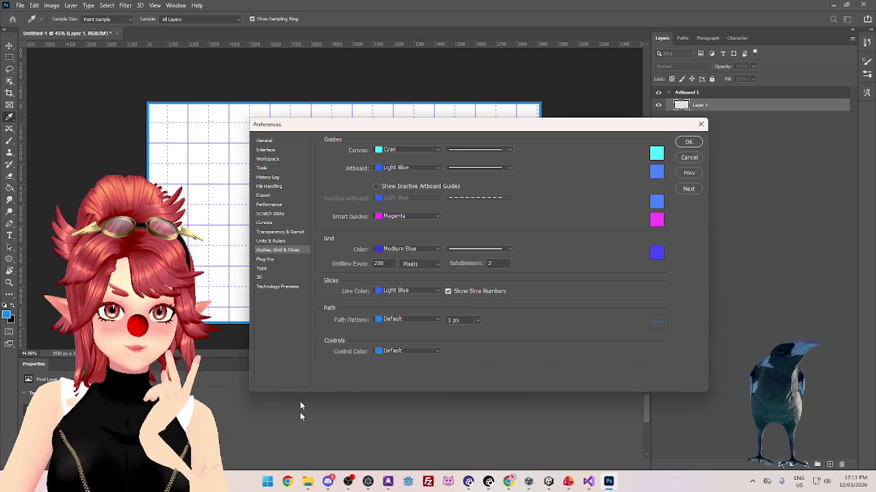
Enter 20 pixels for Gridline Every, then launch Windows Calculator from Start search
click(350, 263)
text(20)
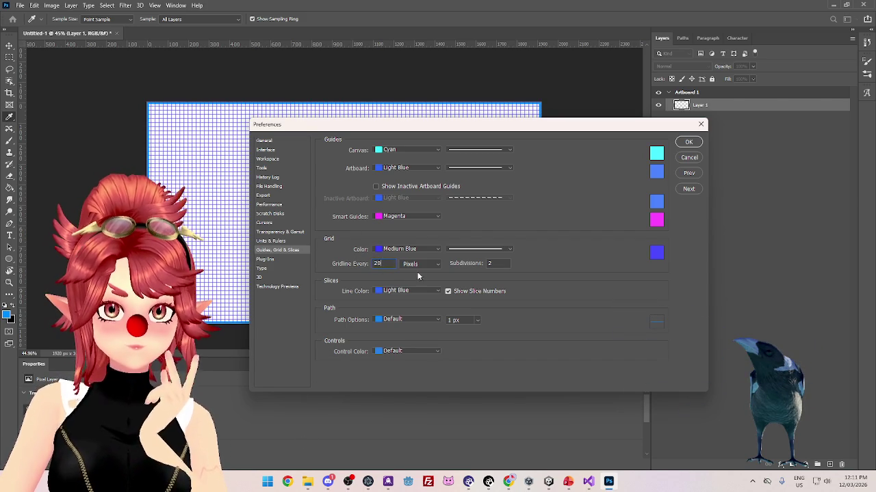
click(268, 482)
text(calculator)
key(Return)
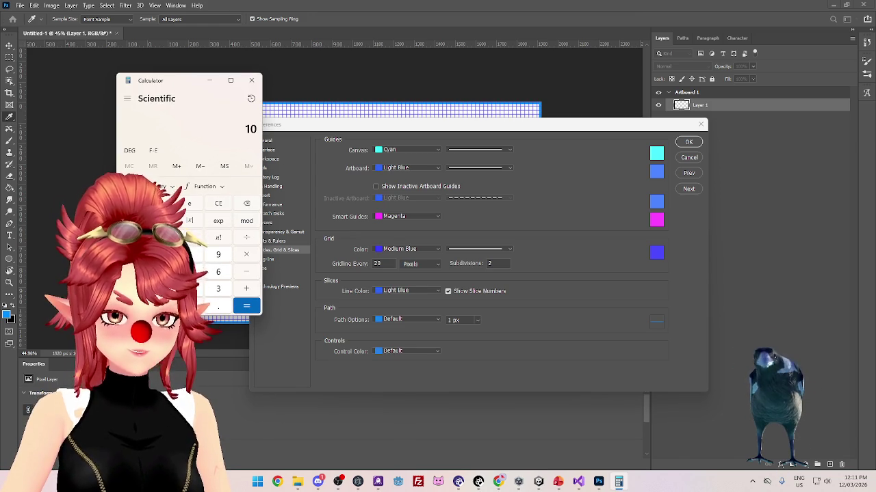
Compute 1080 ÷ 40 = 27 and 1920 ÷ 40 = 48, then close Calculator
click(189, 254)
click(189, 306)
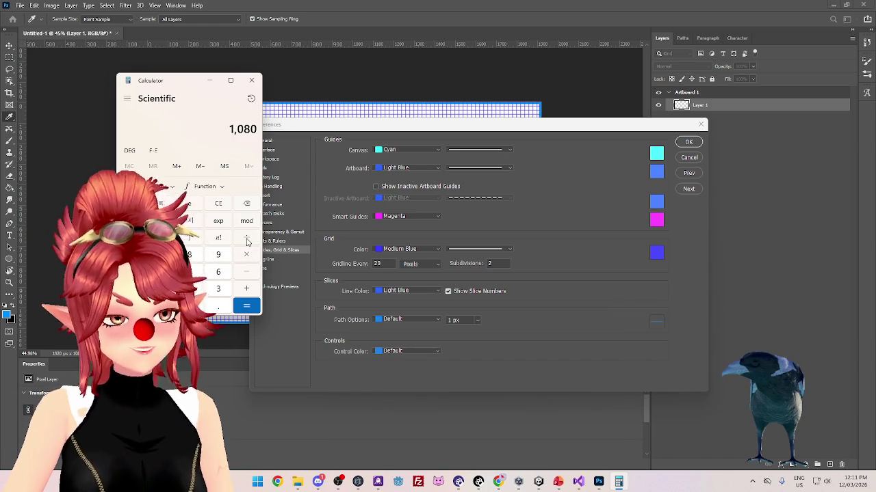
click(246, 238)
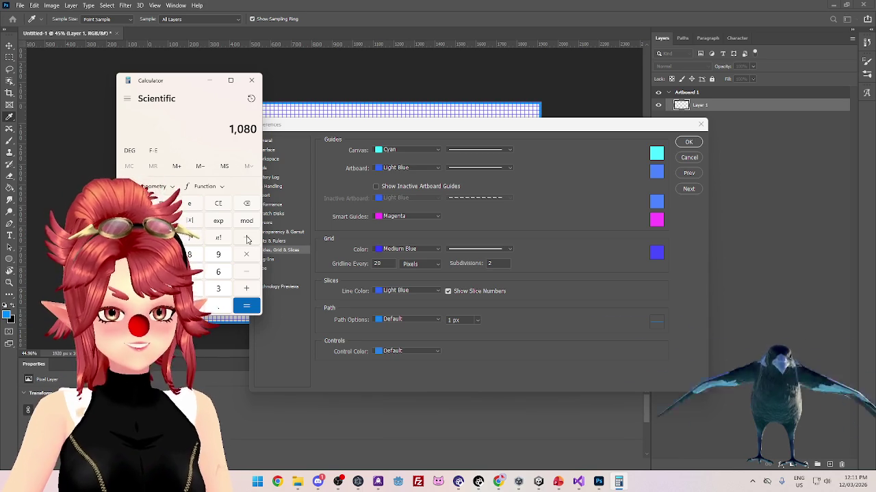
text(40)
click(246, 306)
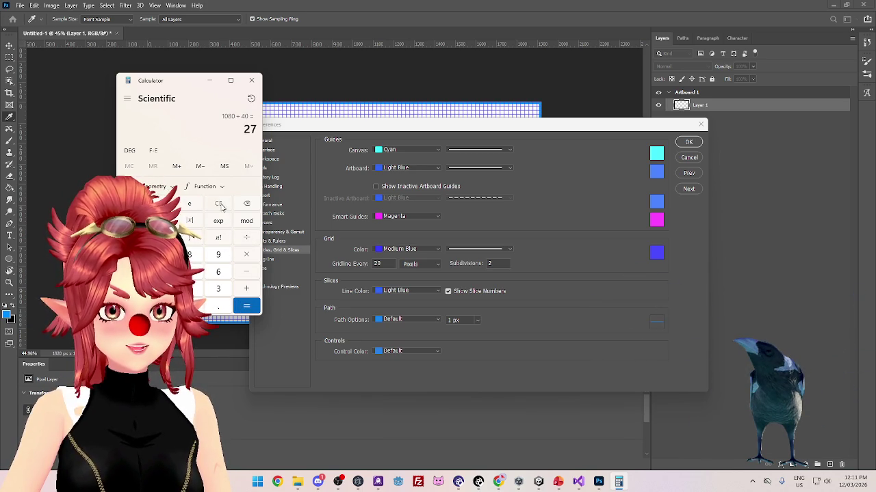
text(192)
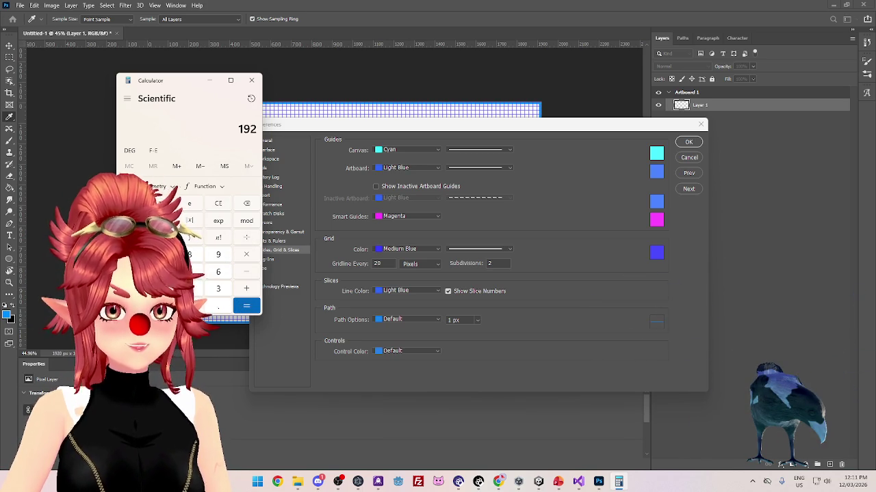
text(0)
key(slash)
text(40)
click(243, 306)
click(251, 80)
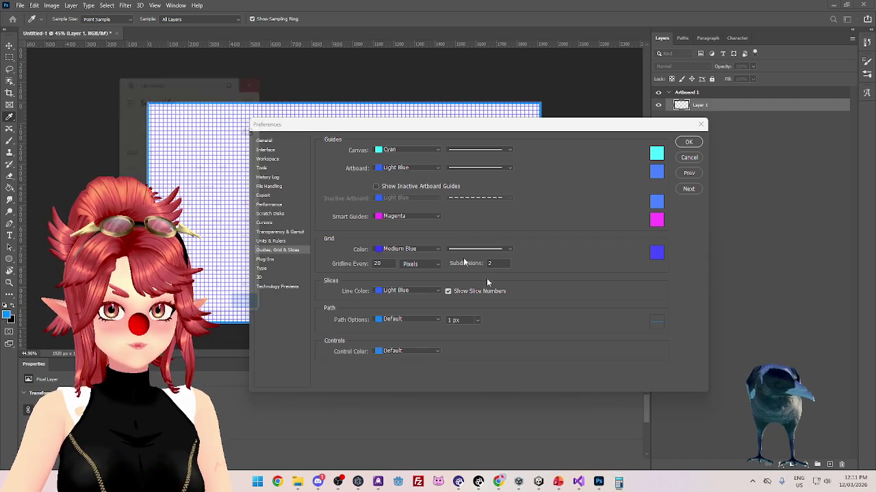
Enter 40 pixels for Gridline Every, reposition the dialog, and close the preferences
double_click(391, 266)
text(40)
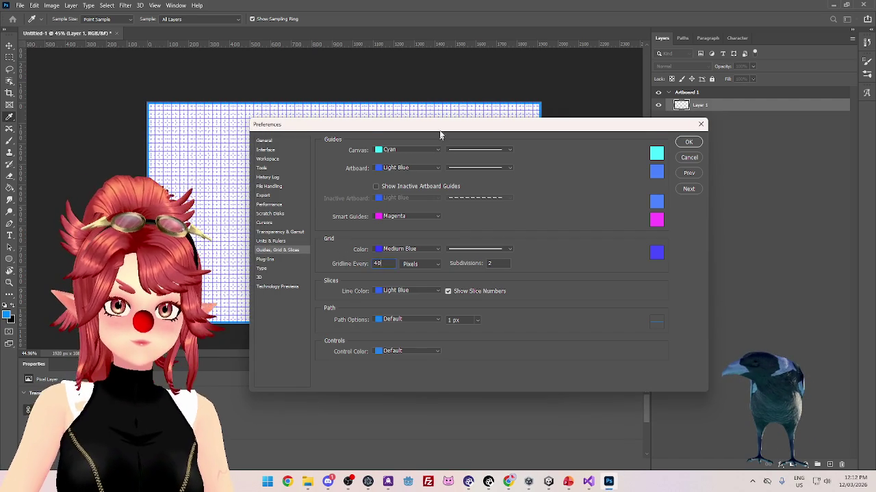
drag(440, 137, 498, 147)
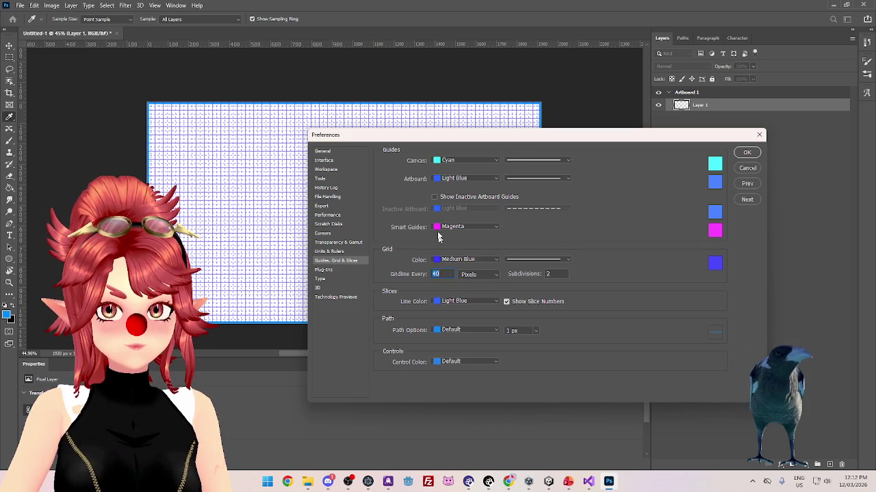
mouse_move(531, 159)
mouse_down()
mouse_move(507, 123)
mouse_move(492, 122)
mouse_up()
key(Return)
key(m)
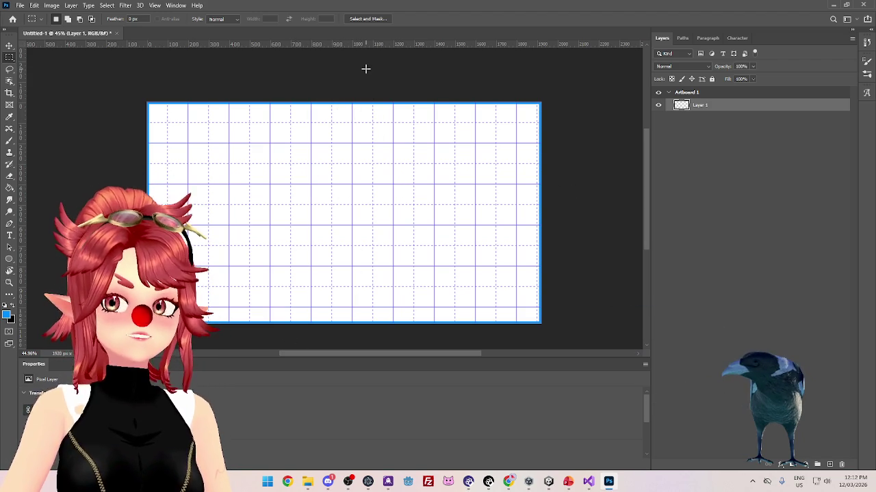
Reopen Guides, Grid & Slices preferences and select the 200-pixel Gridline Every value
click(20, 5)
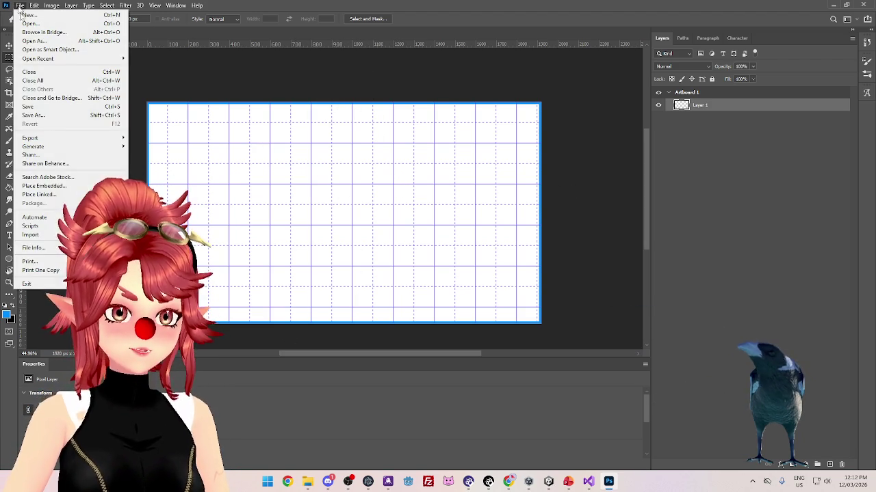
click(20, 5)
click(34, 5)
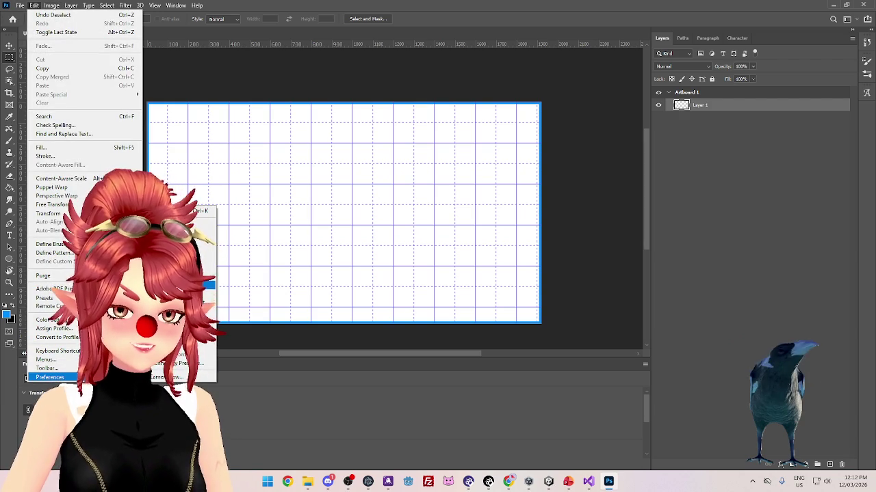
click(420, 289)
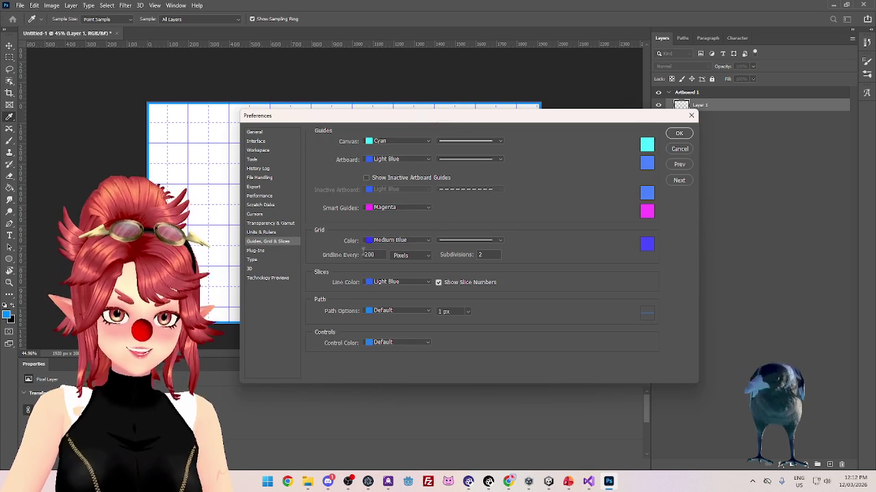
double_click(361, 254)
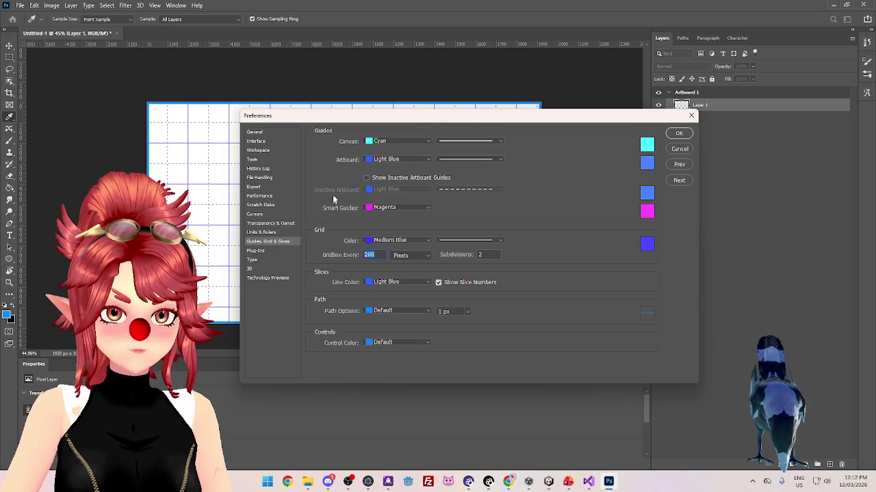
mouse_move(359, 122)
mouse_down()
mouse_move(348, 145)
mouse_move(366, 118)
mouse_move(365, 86)
mouse_up()
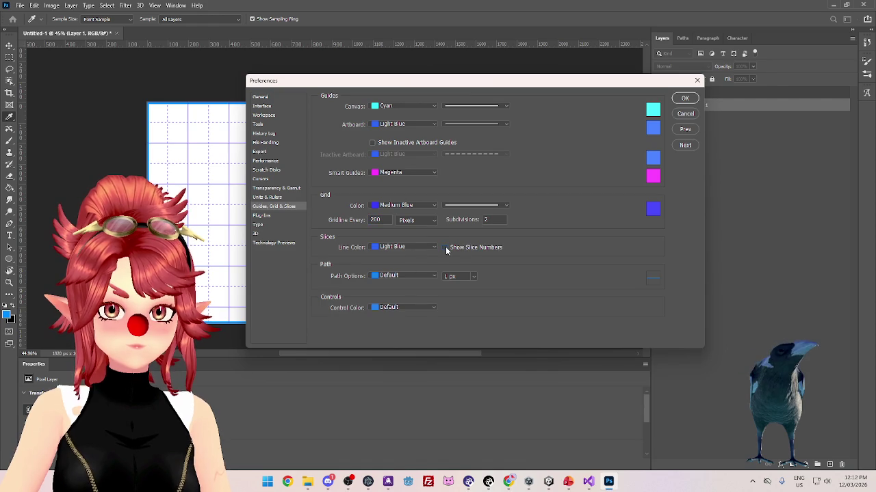
click(446, 248)
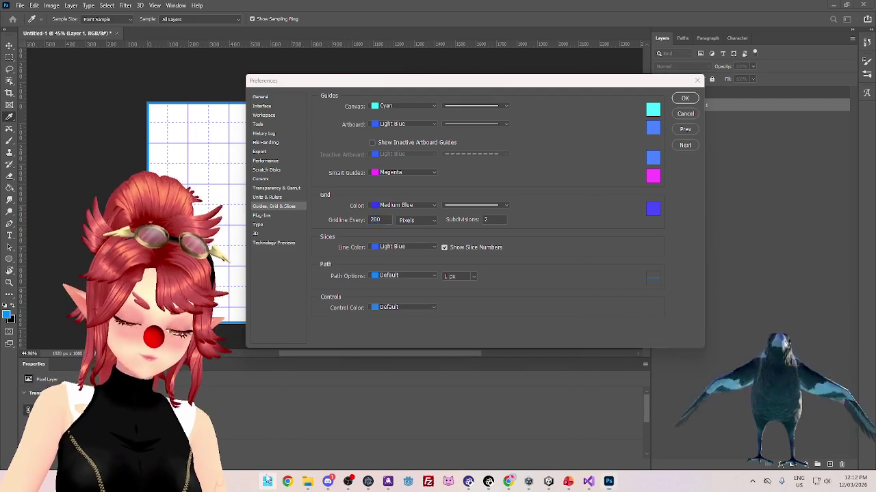
Launch Windows Calculator from a Start menu search for 'cal'
key(super)
text(cal)
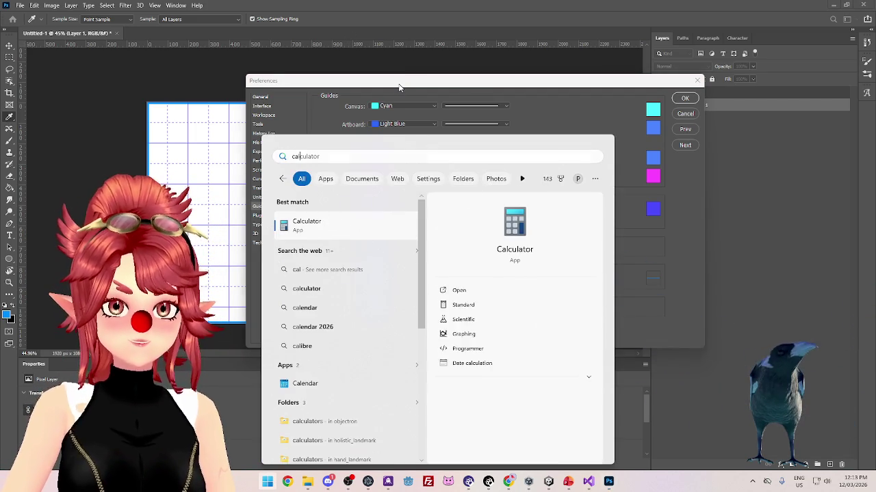
key(Escape)
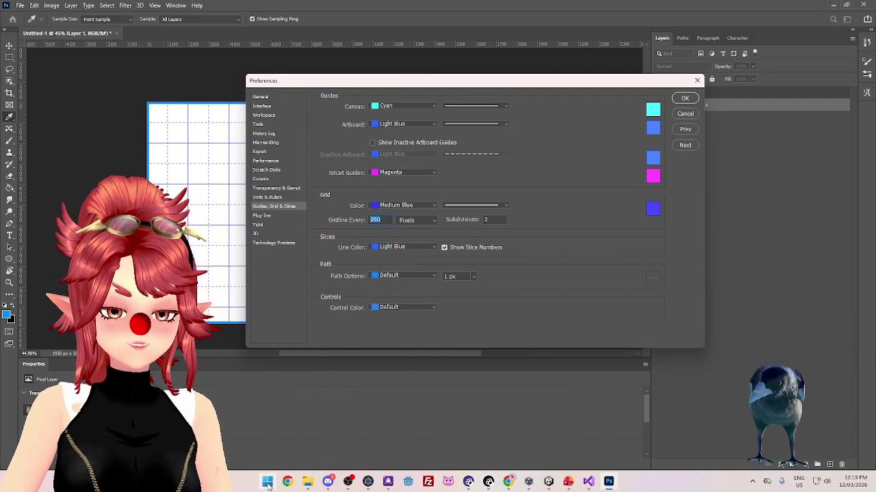
key(super)
text(cal)
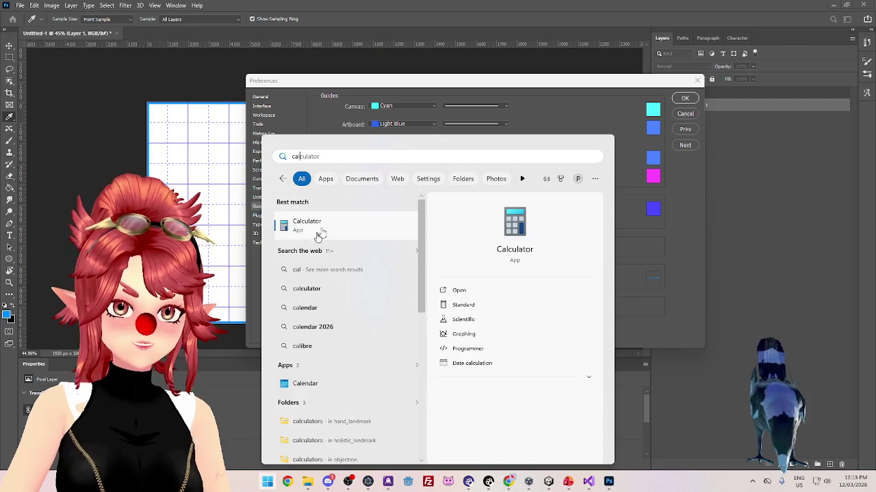
click(335, 231)
Compute 16 × 9 = 144 beside Photoshop and select the Gridline Every value
mouse_move(181, 79)
mouse_down()
mouse_move(622, 125)
mouse_move(538, 121)
mouse_up()
text(16*9)
key(Return)
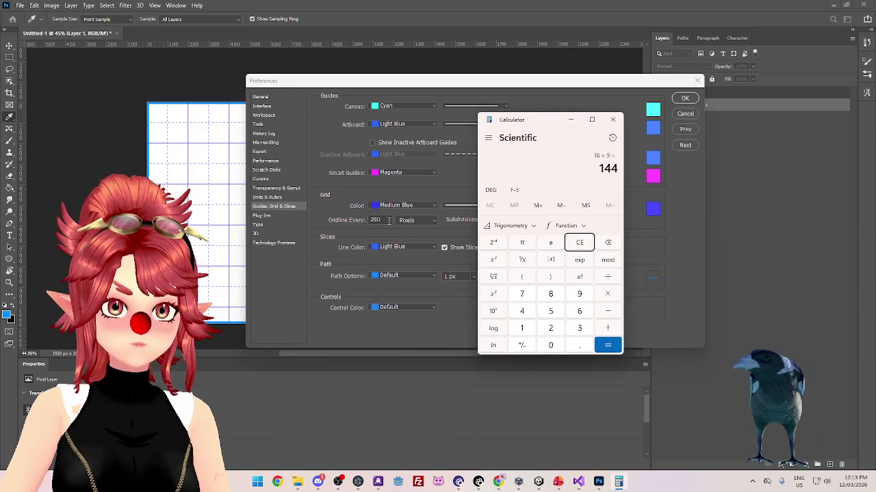
double_click(389, 220)
Set the gridline spacing to 144 pixels and apply it
text(144)
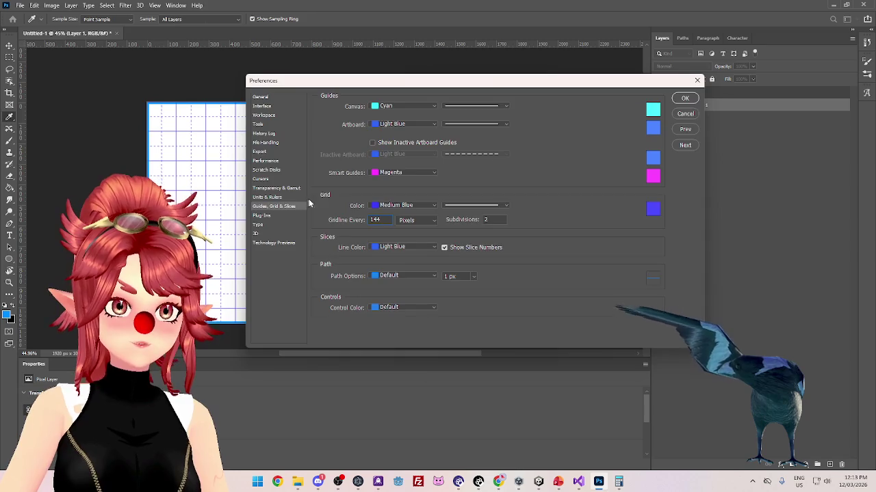
key(Return)
key(m)
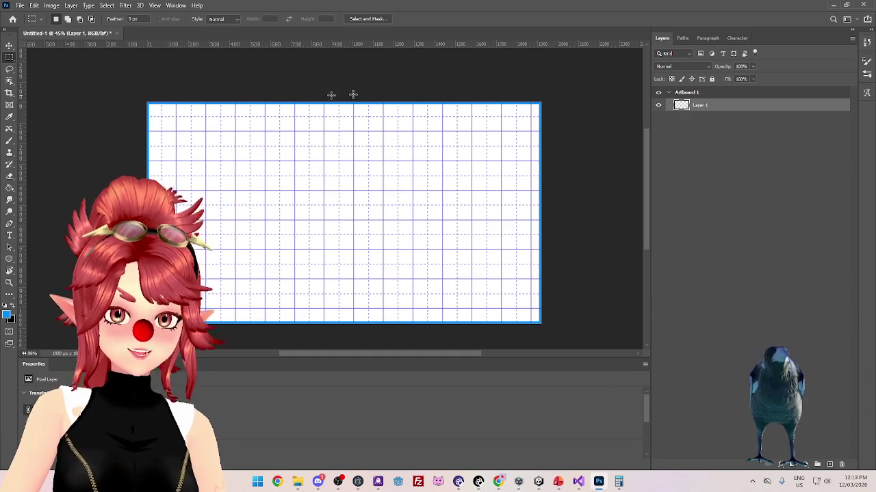
Browse the menus for the preferences, then reach the View menu's grid display
click(20, 6)
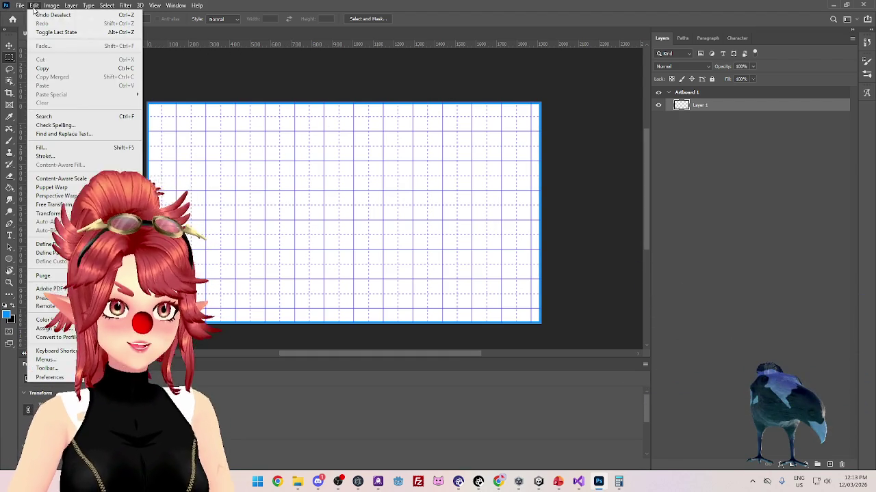
mouse_move(62, 377)
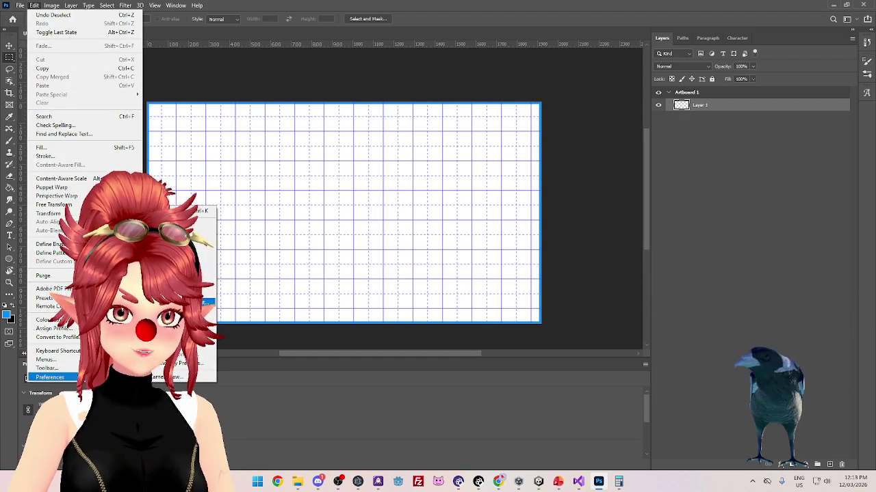
click(450, 263)
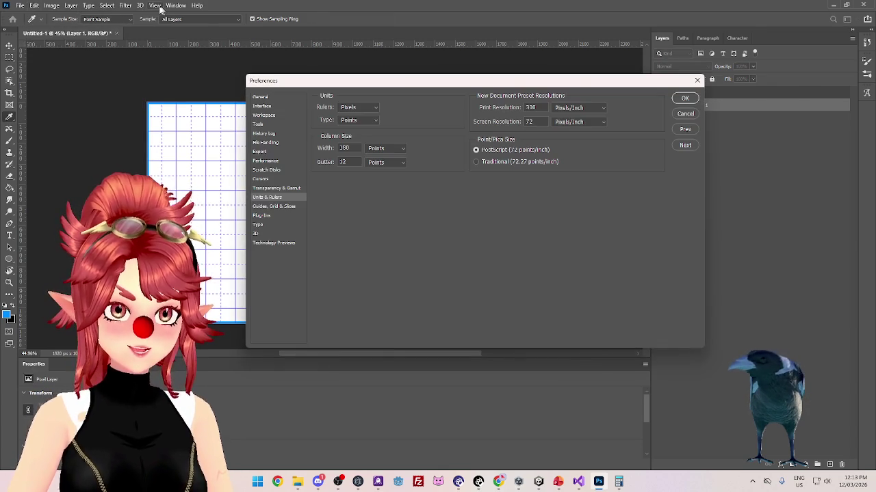
click(156, 5)
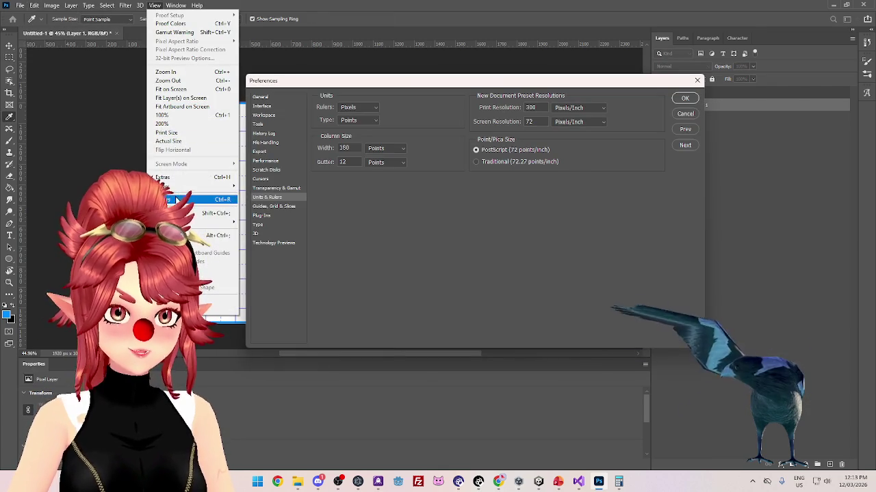
Hide the canvas grid, reposition the Units & Rulers preferences, and clear the Calculator
mouse_move(177, 186)
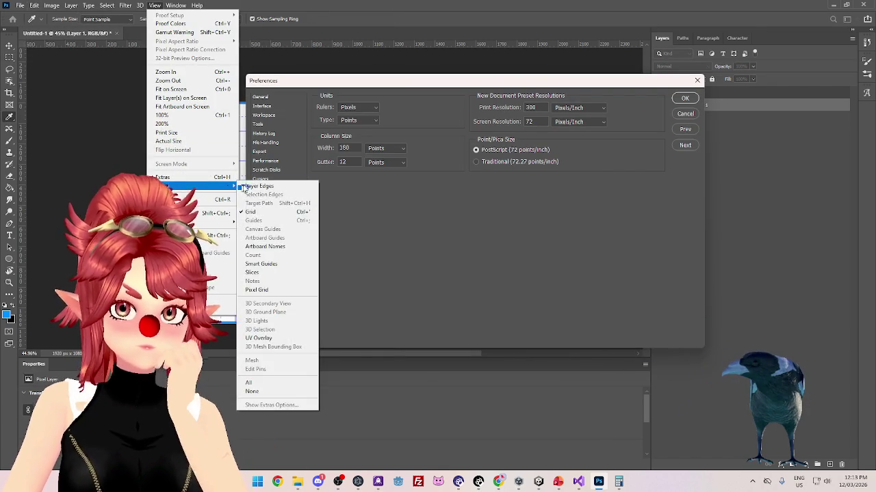
click(254, 214)
mouse_move(379, 89)
mouse_down()
mouse_move(389, 131)
mouse_move(393, 105)
mouse_move(398, 110)
mouse_move(413, 189)
mouse_move(327, 157)
mouse_up()
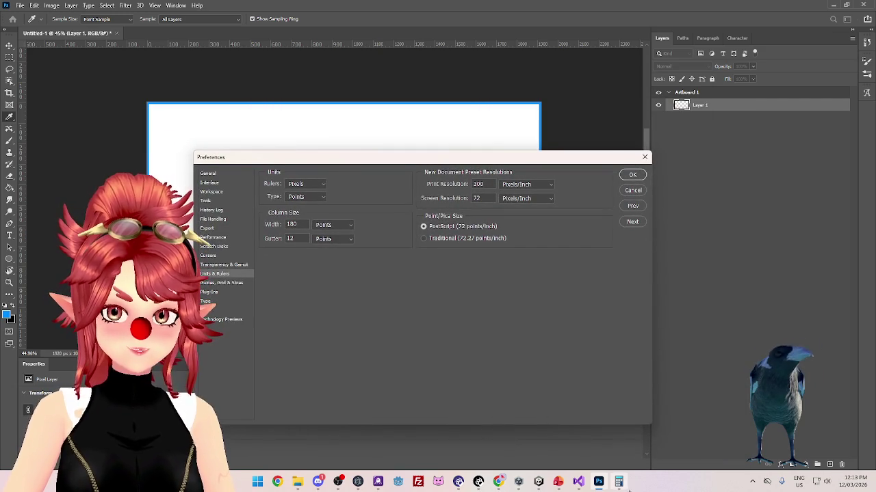
drag(506, 167, 492, 134)
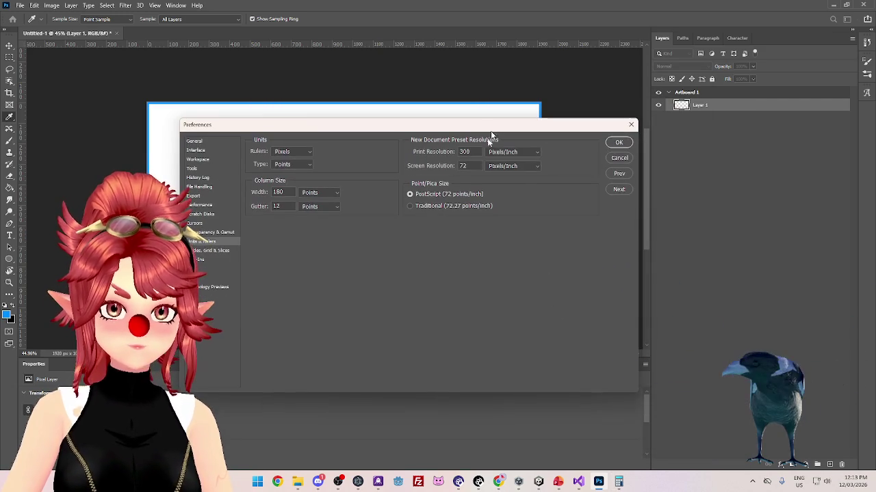
click(615, 482)
click(568, 248)
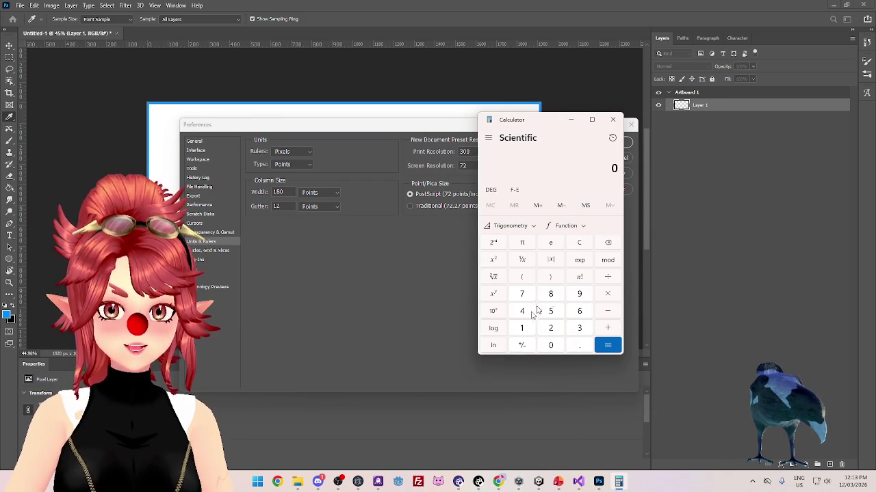
Compute 1920 ÷ 2 = 960 in Calculator and check the result
click(524, 330)
click(578, 294)
click(550, 328)
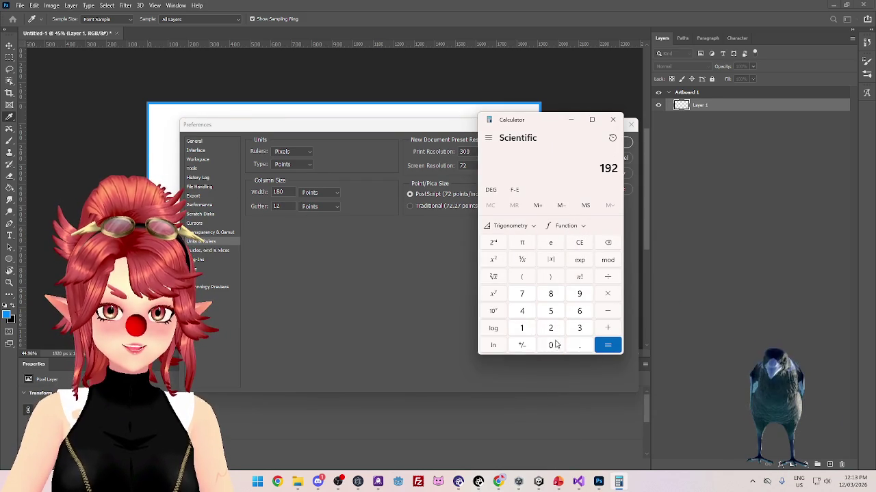
click(551, 345)
click(608, 277)
click(551, 328)
click(607, 346)
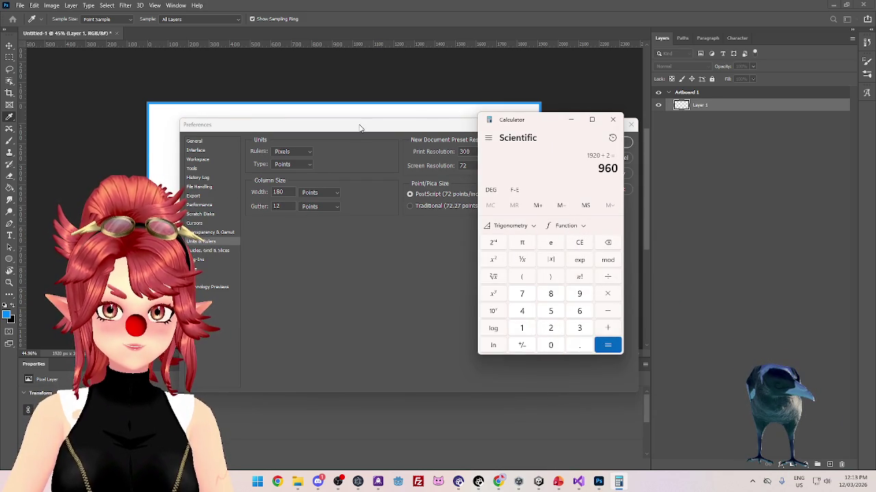
click(363, 128)
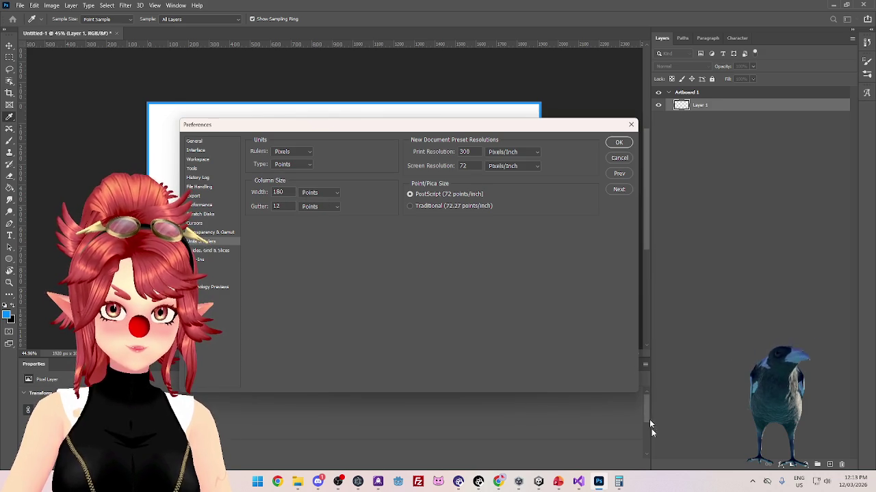
click(618, 482)
Try a 600 column width in Picas, dismissing the out-of-range warnings
click(246, 185)
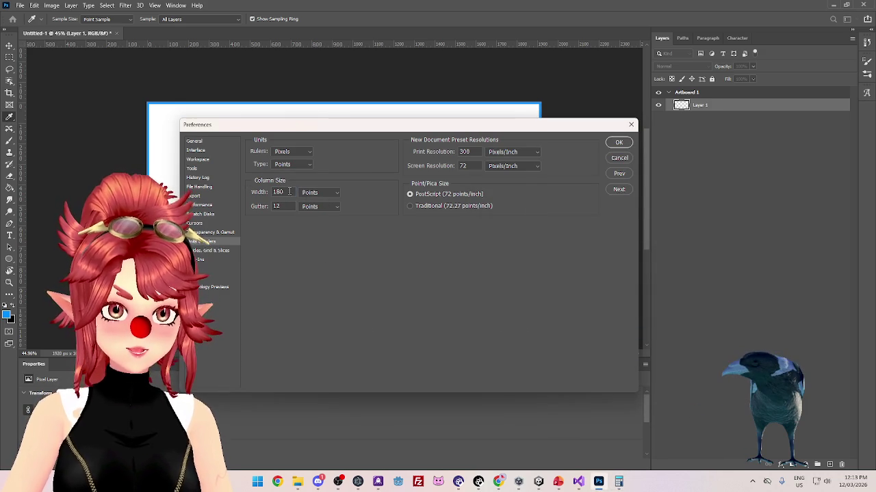
drag(254, 190, 255, 189)
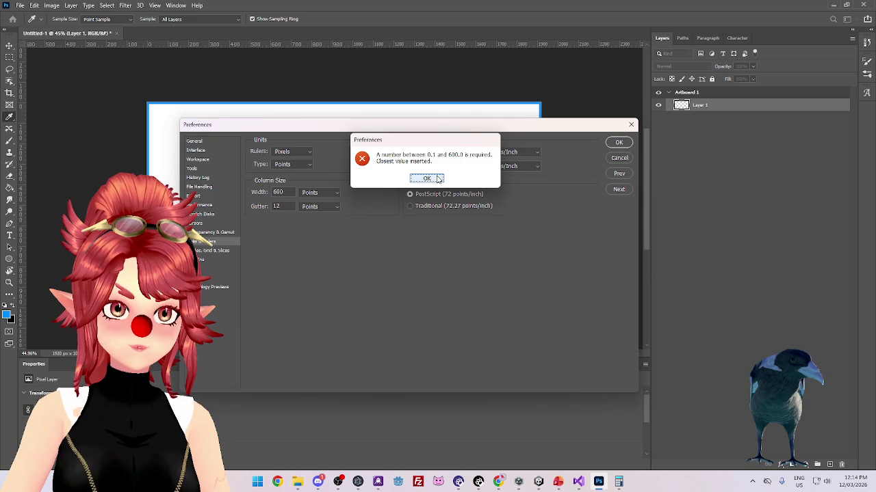
click(426, 179)
click(332, 194)
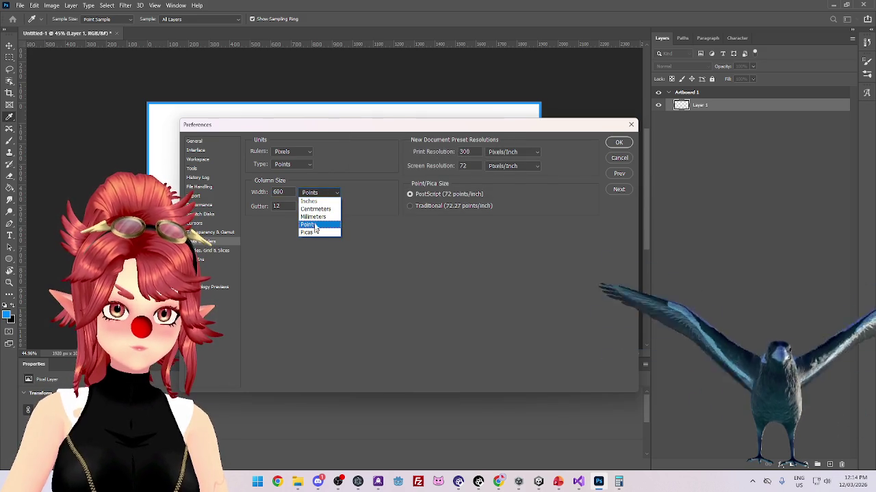
click(315, 231)
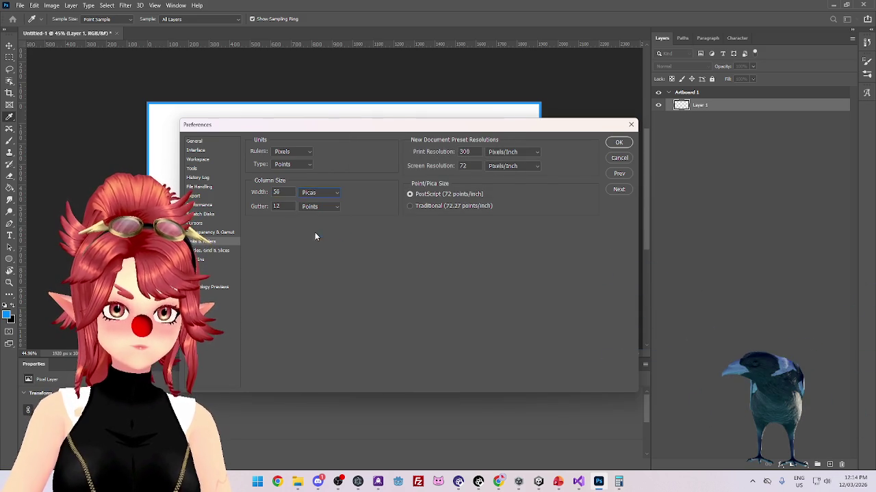
double_click(286, 192)
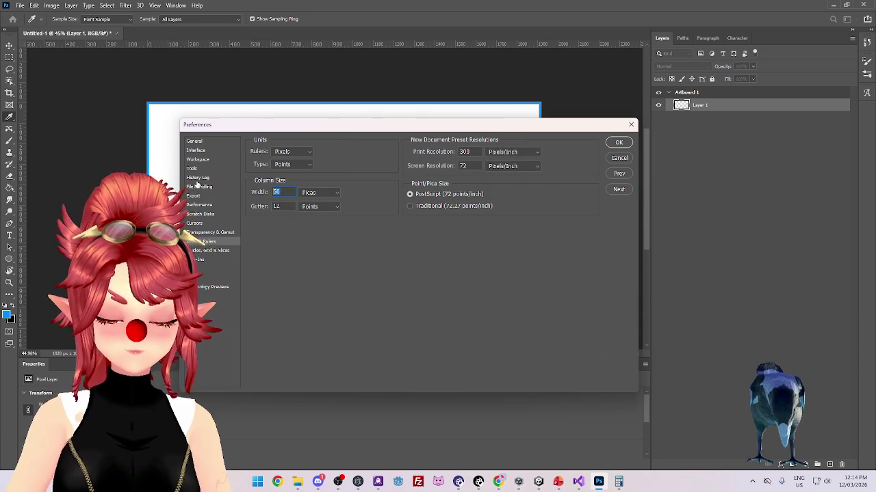
text(600)
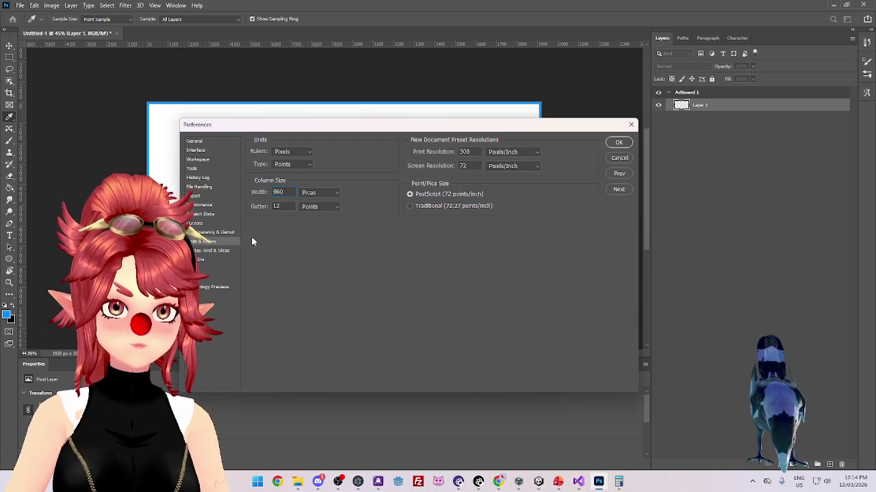
key(Tab)
click(429, 179)
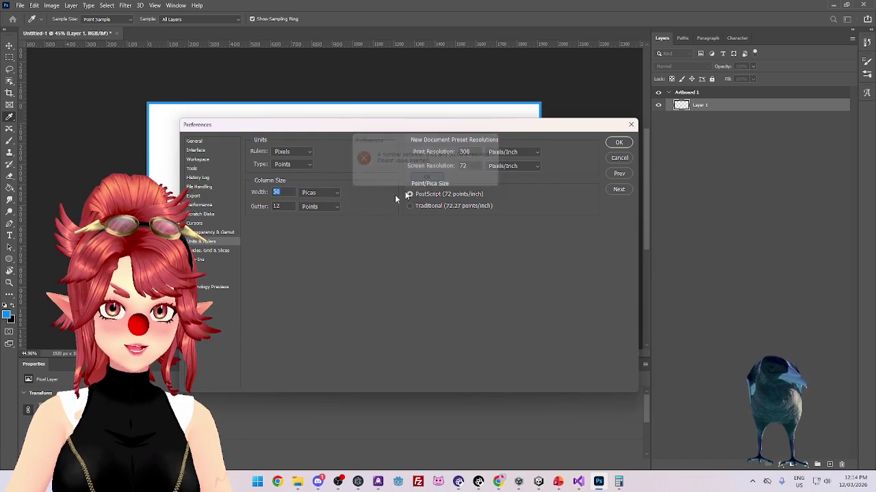
click(336, 193)
click(336, 197)
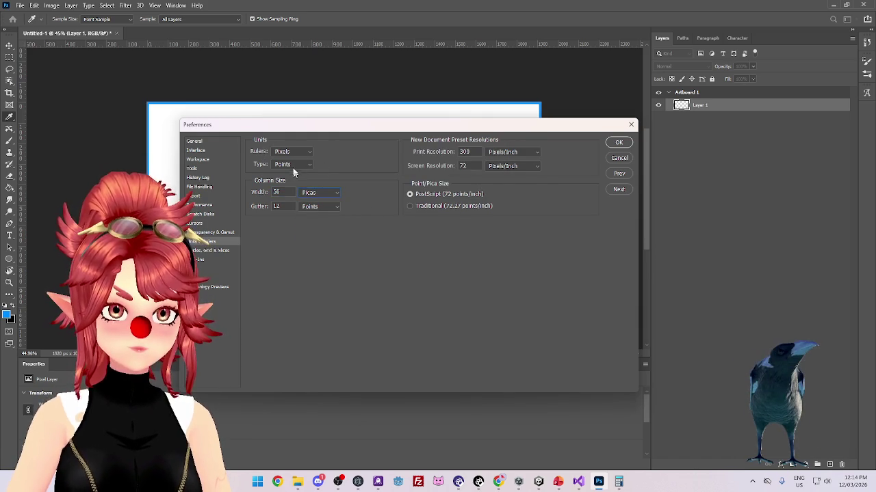
Set the type units to Pixels and glance at the Tools preferences page
click(292, 165)
click(280, 173)
click(309, 194)
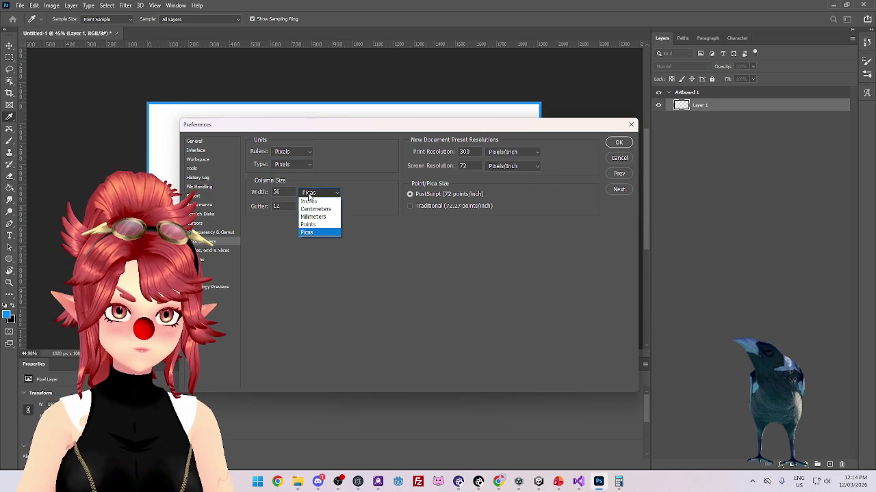
click(336, 174)
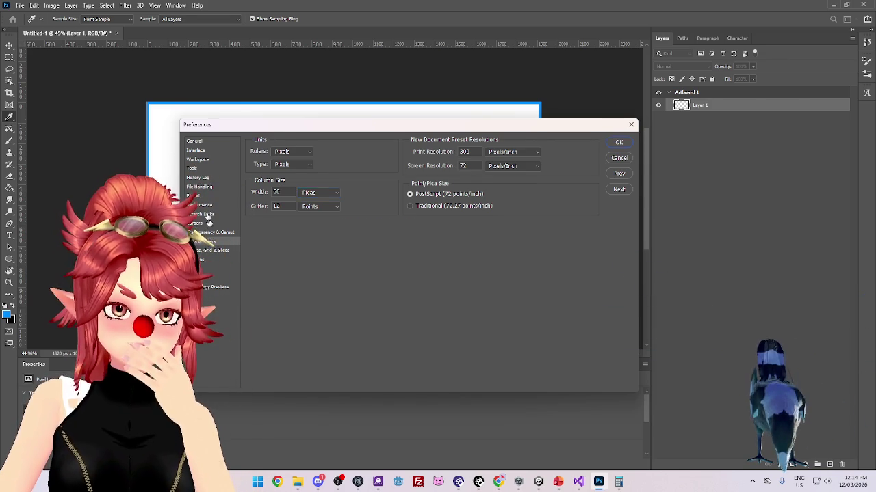
click(191, 168)
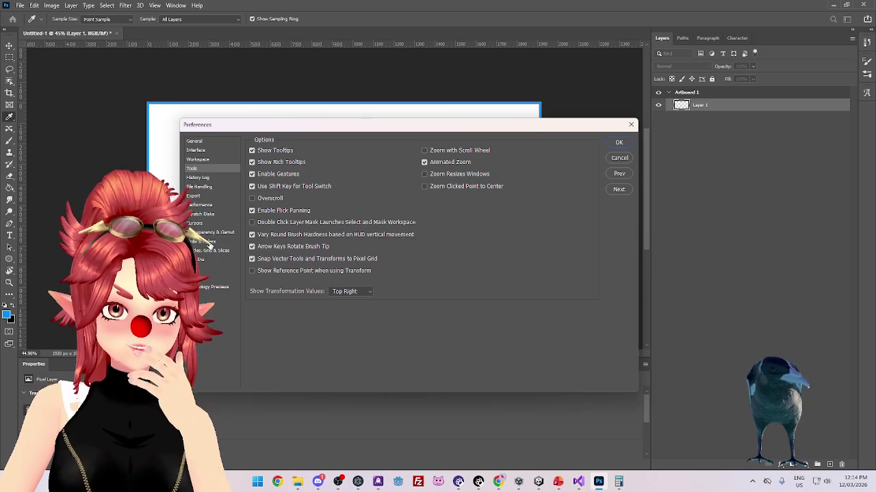
click(205, 241)
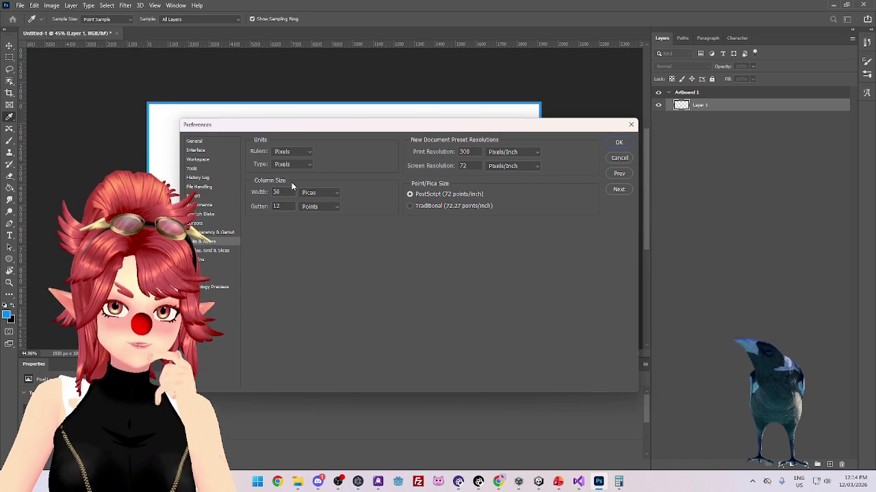
Switch the column width unit back to Points and set the rulers to Percent
click(319, 192)
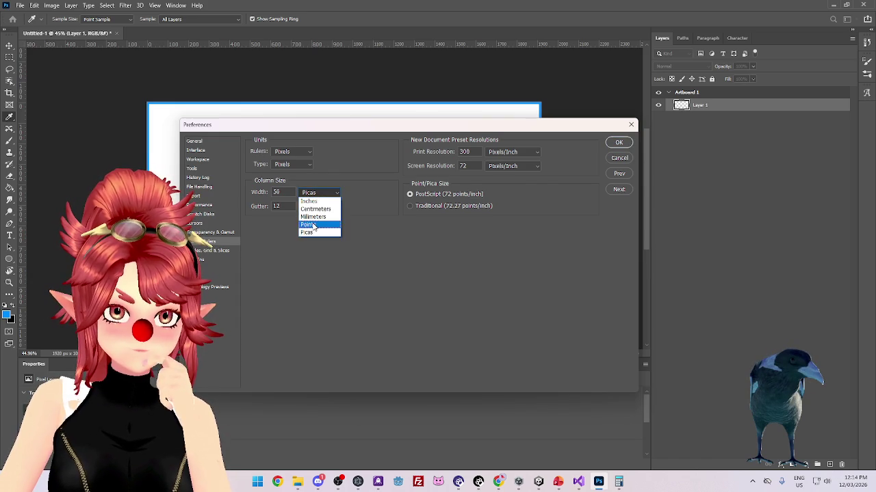
click(312, 227)
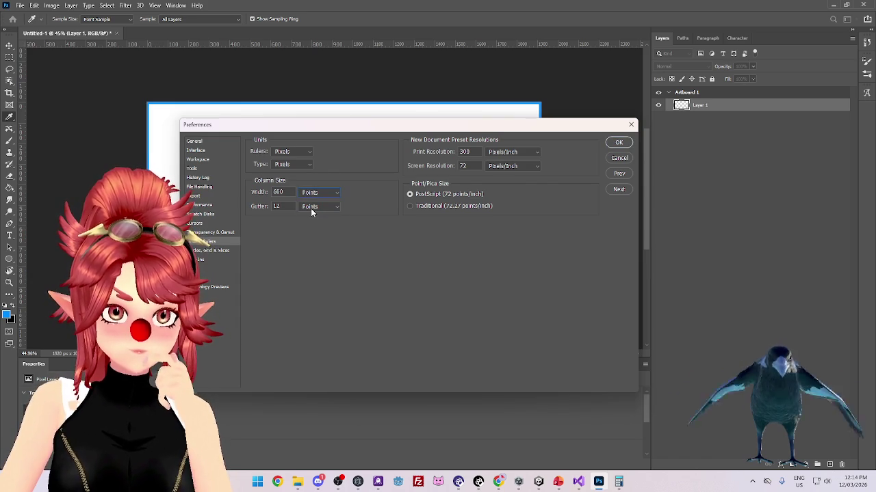
click(298, 167)
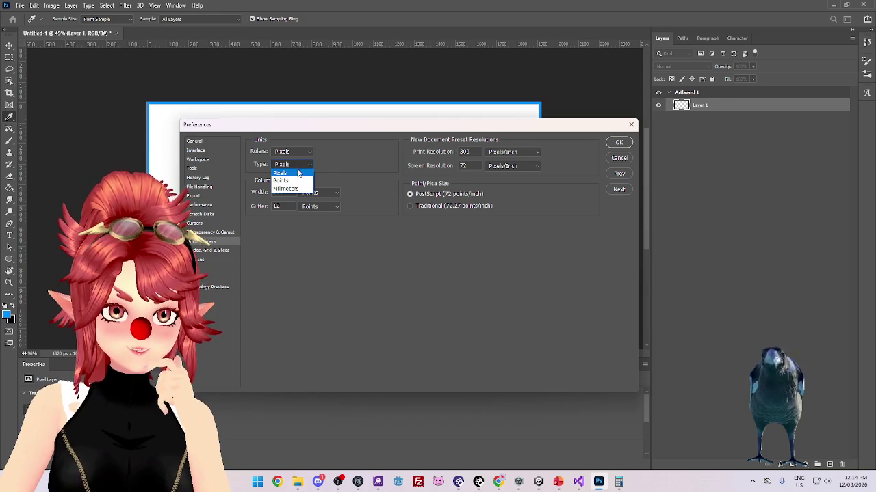
click(293, 152)
click(295, 152)
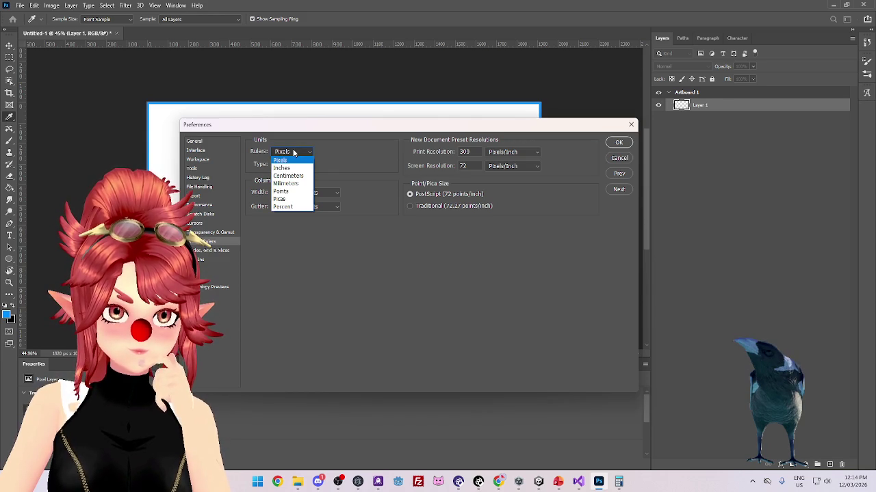
click(283, 207)
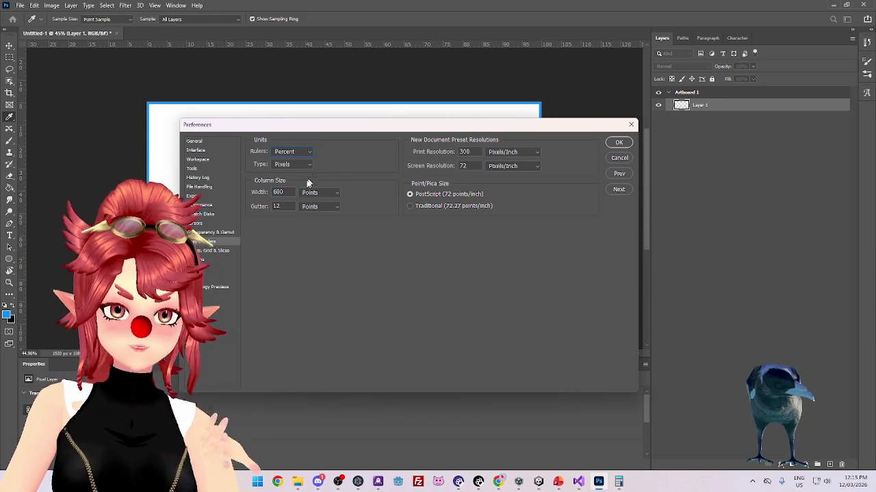
Confirm the preference changes and check the rulers now read in percent
click(619, 143)
key(m)
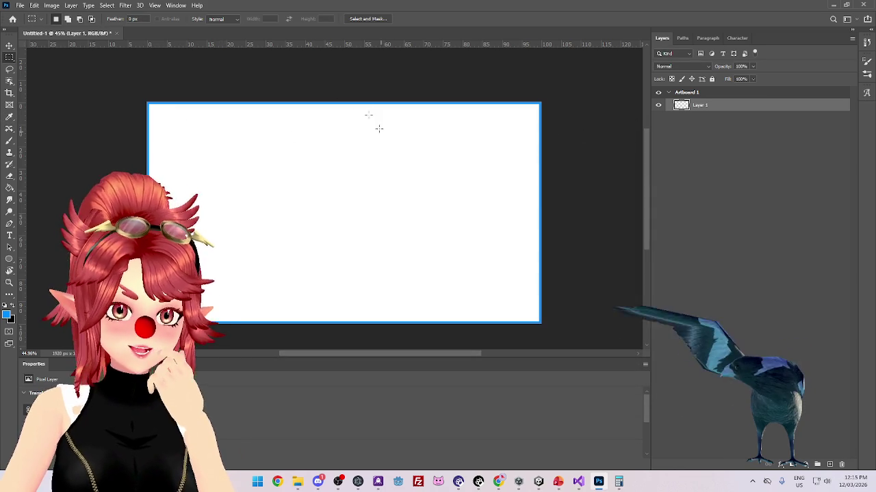
right_click(345, 45)
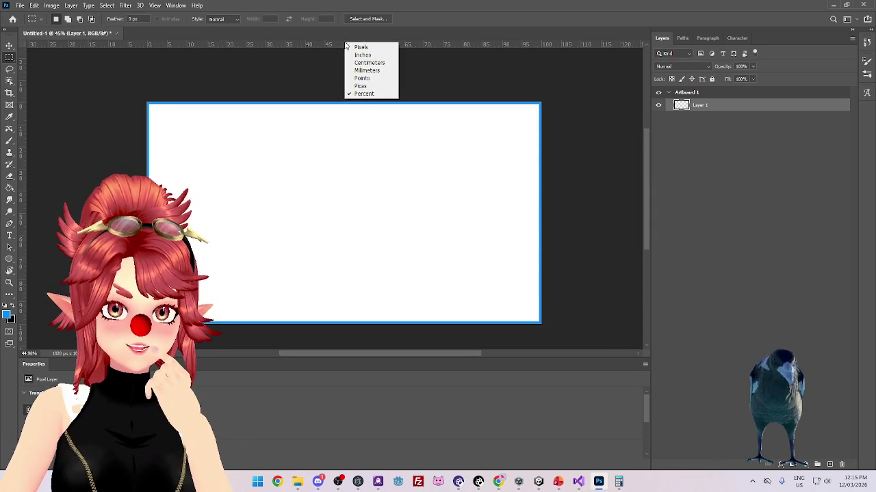
key(Escape)
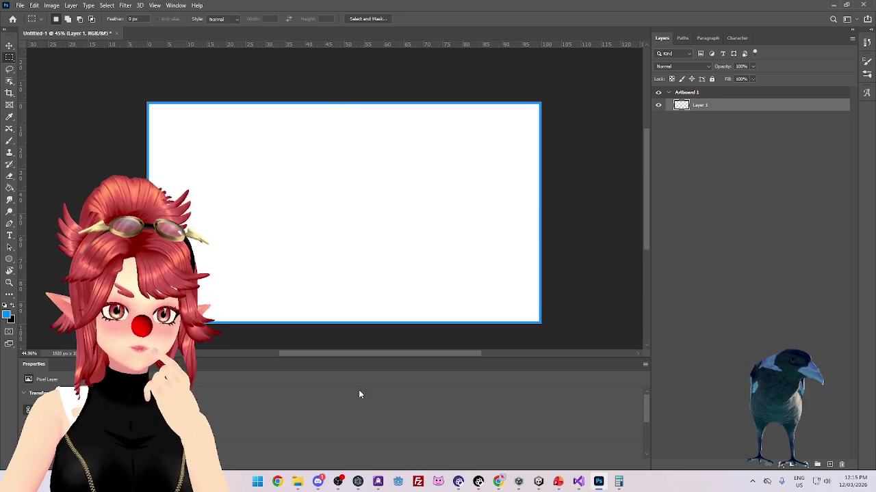
Bring up View > New Guide and move the dialog off the artboard
click(156, 5)
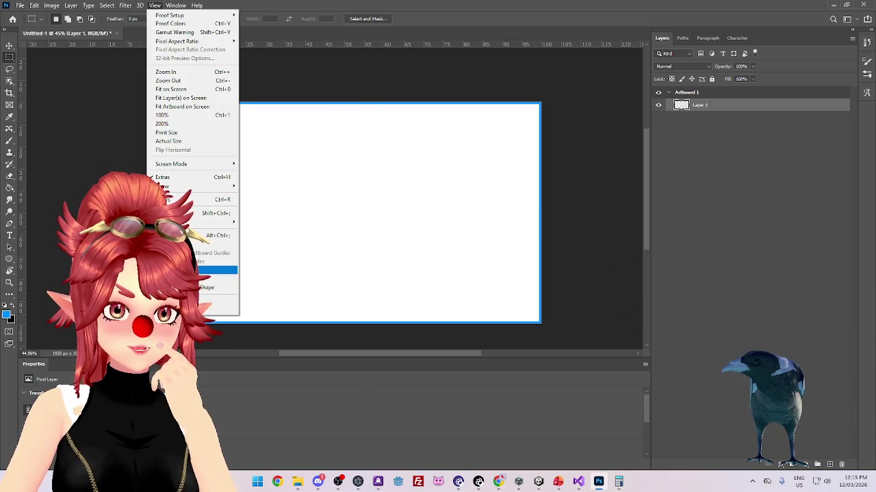
click(219, 270)
drag(820, 130, 756, 140)
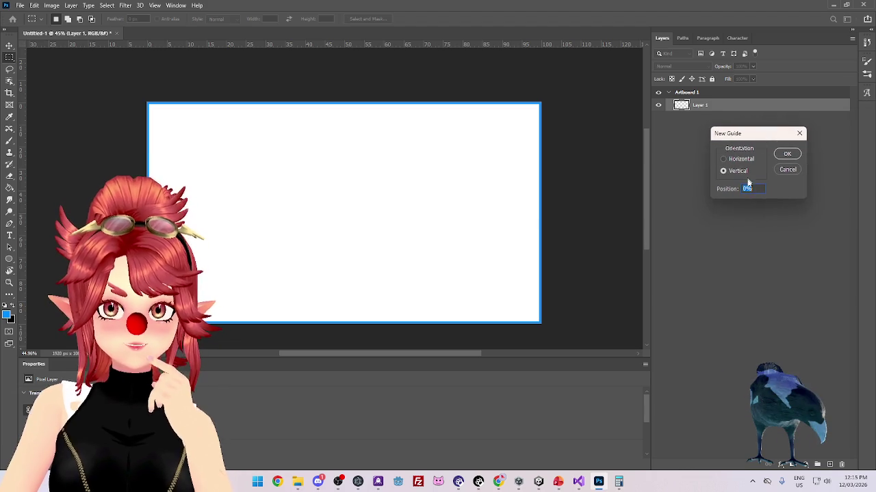
Add a vertical guide at 50% and confirm the rulers use percent
text(50%)
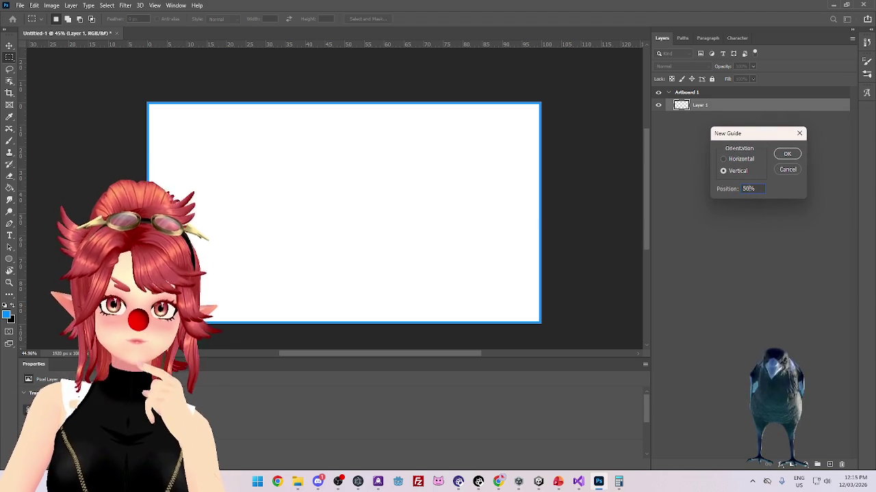
key(Return)
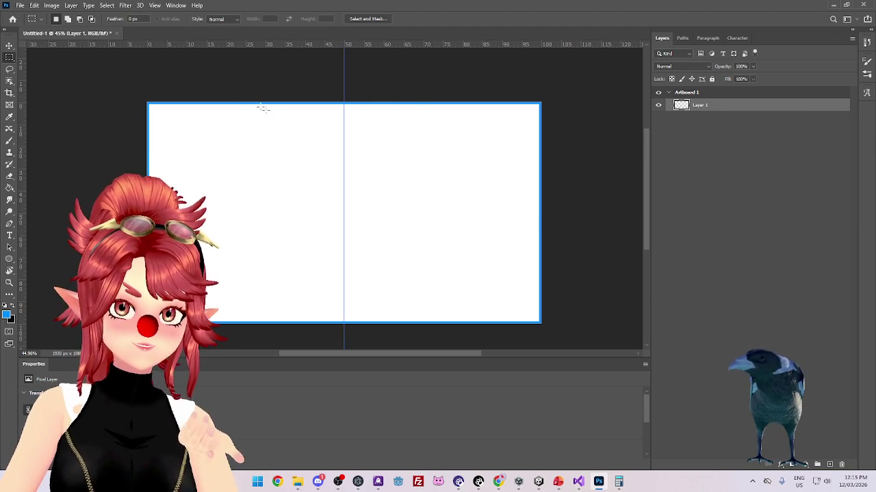
right_click(282, 50)
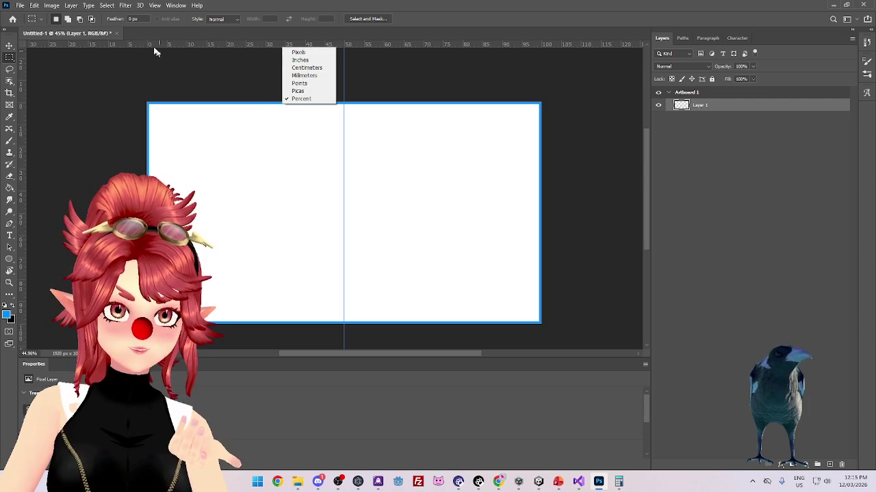
click(155, 6)
Add a horizontal guide at 50% through View > New Guide
click(154, 6)
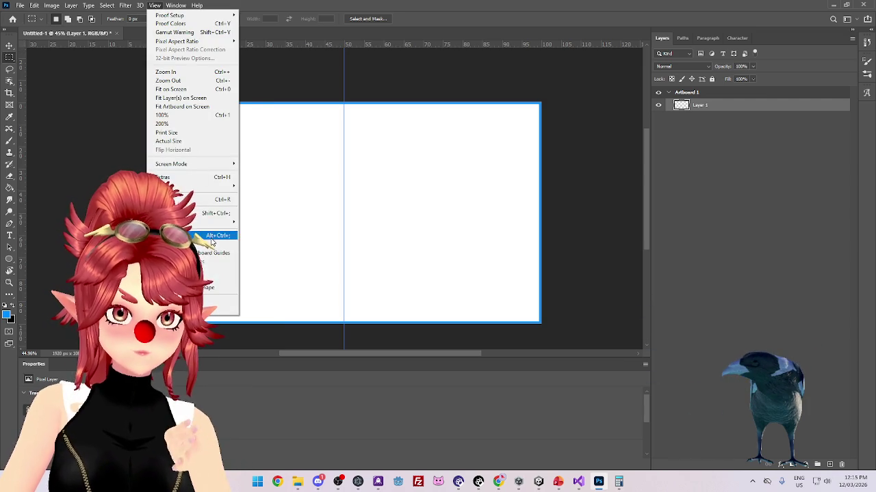
click(184, 270)
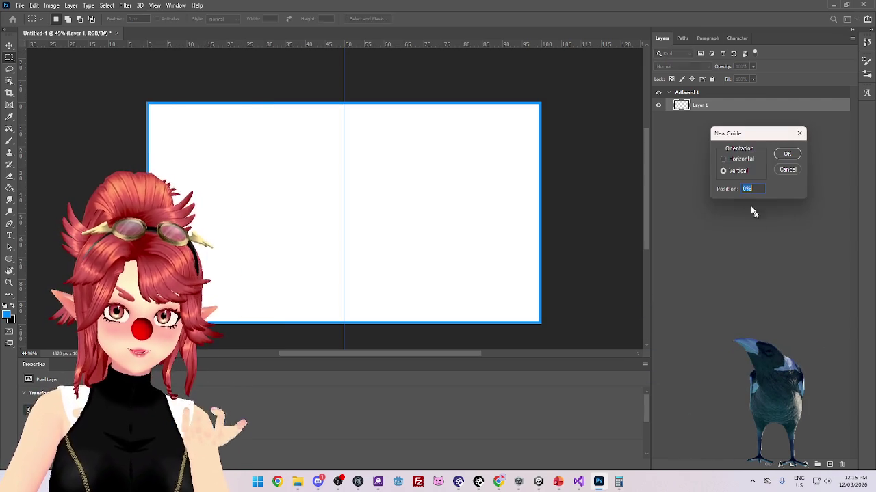
click(737, 160)
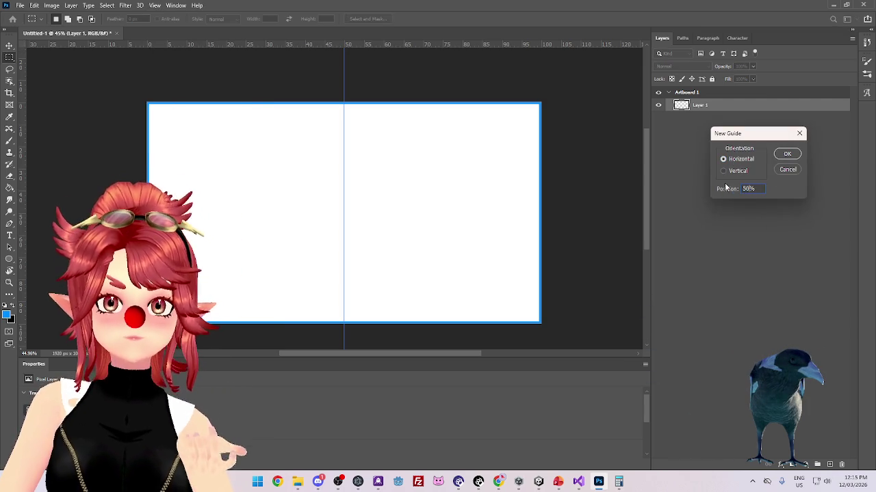
click(787, 154)
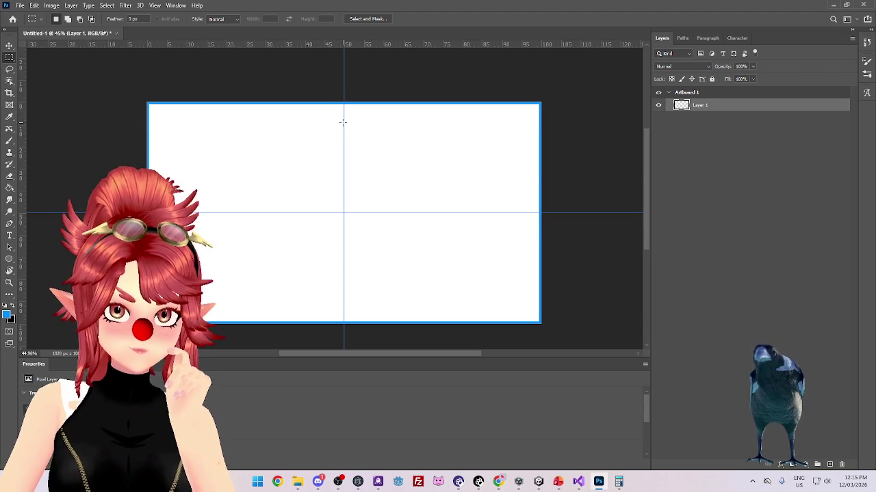
Marquee a thin full-height strip over the central vertical guide, dismissing the warning
mouse_move(348, 159)
mouse_down()
mouse_move(344, 333)
mouse_move(353, 320)
mouse_move(345, 325)
mouse_up()
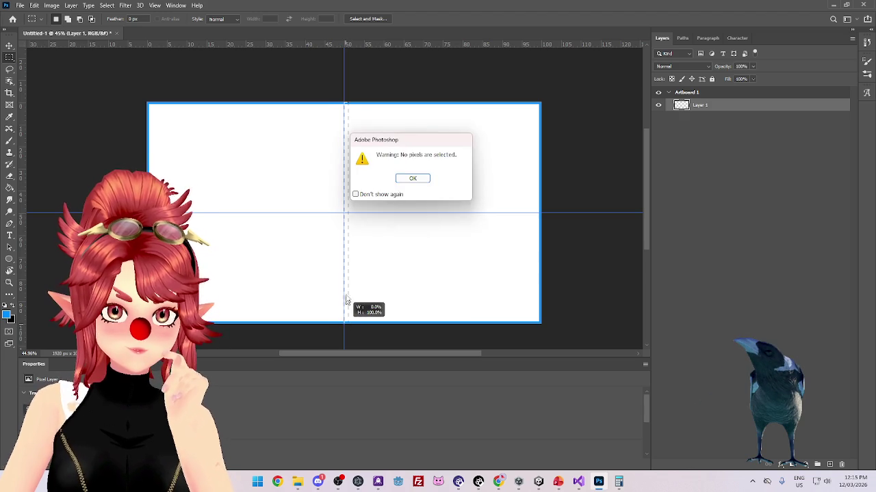
click(416, 180)
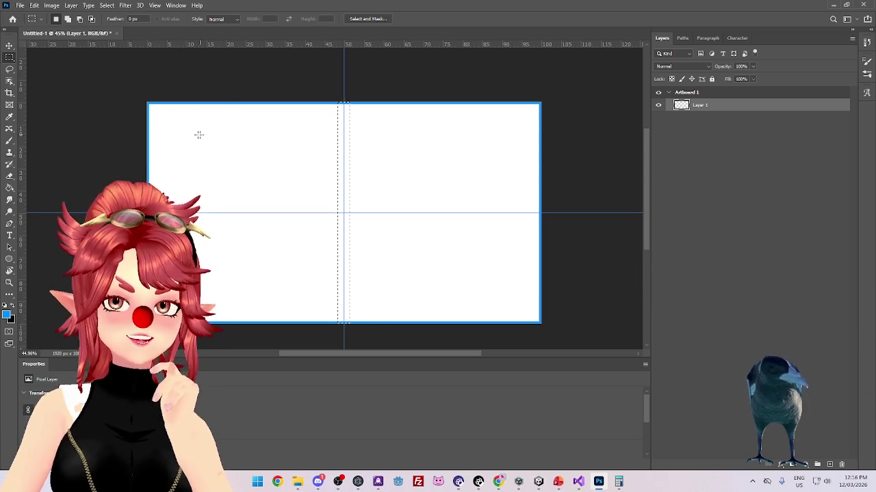
click(9, 187)
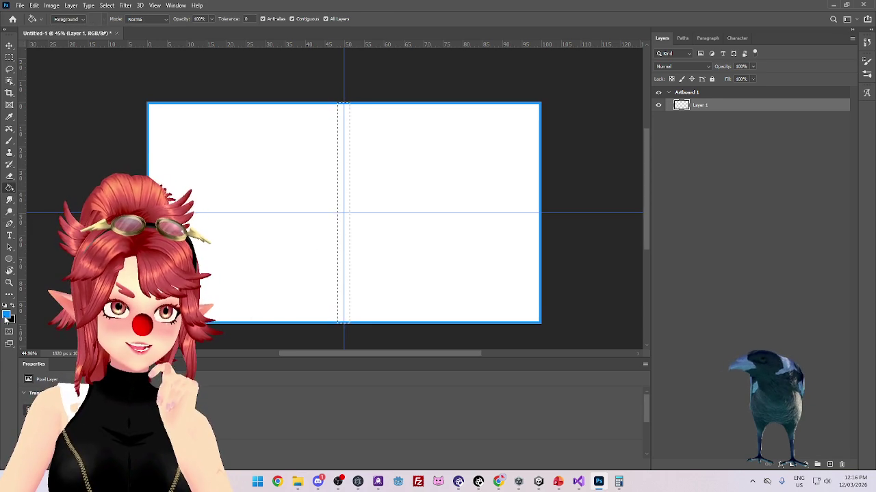
Fill the central vertical strip with blue, undoing and refilling it once
click(345, 236)
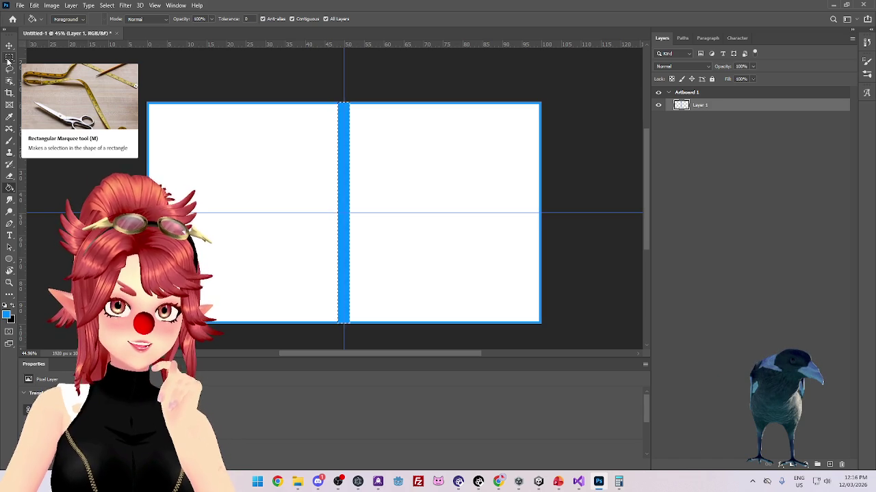
click(8, 61)
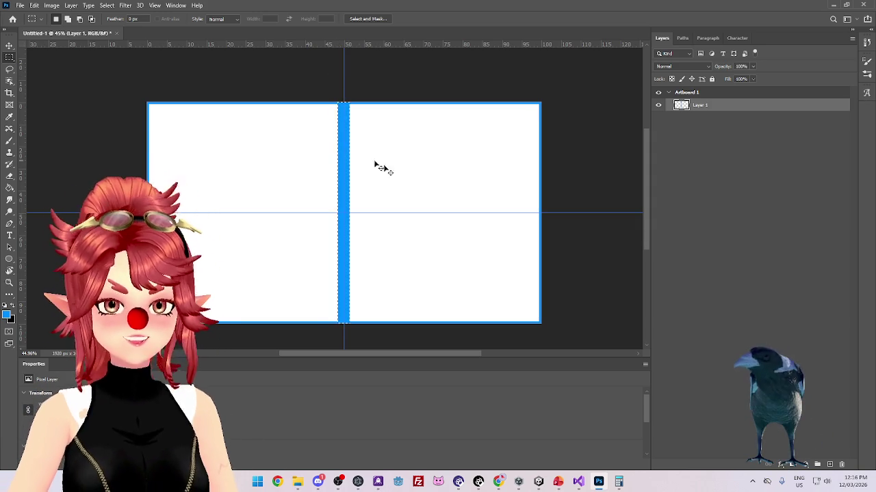
key(ctrl+z)
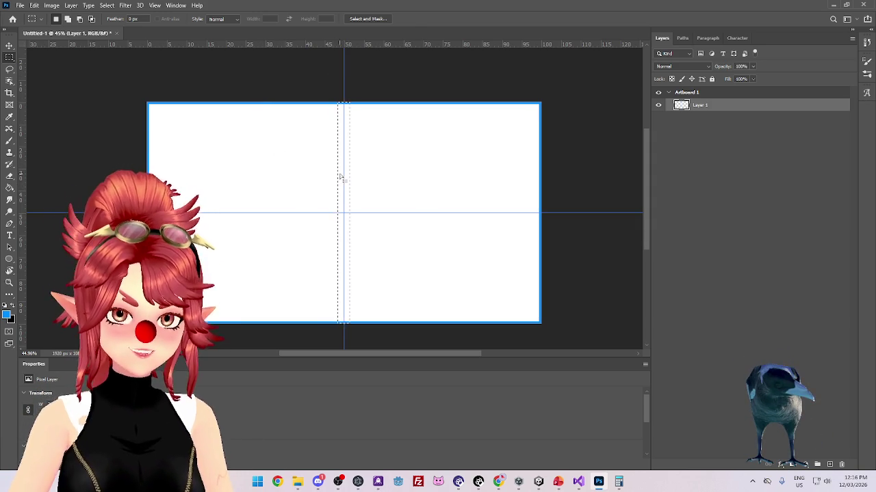
click(10, 187)
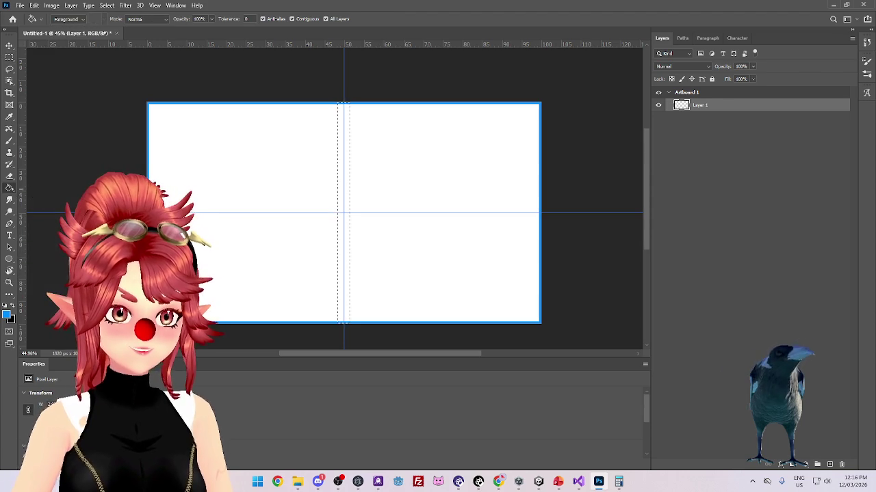
click(346, 236)
key(m)
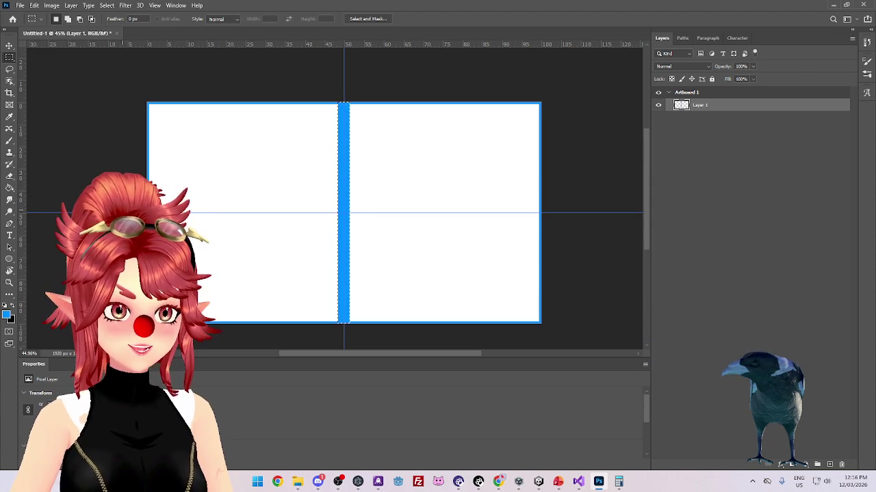
mouse_move(148, 201)
mouse_down()
mouse_move(469, 229)
mouse_move(579, 223)
mouse_move(575, 214)
mouse_up()
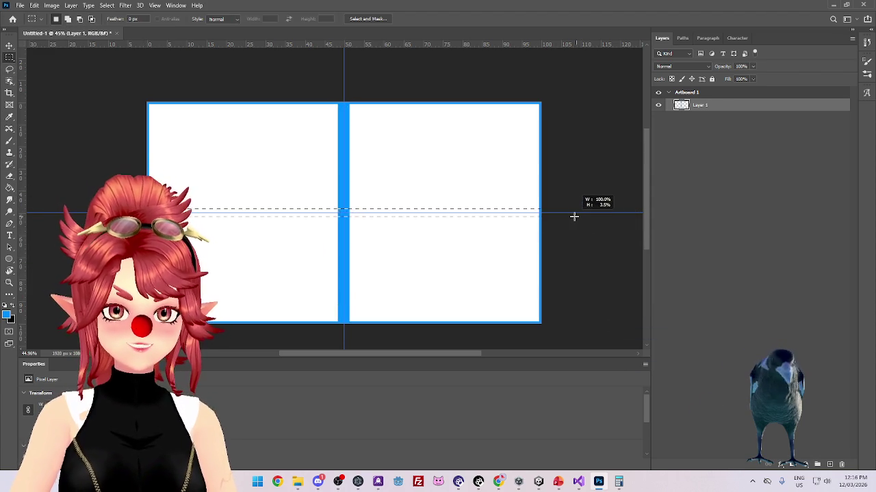
Select a thin strip along the horizontal guide, fill both halves blue, and deselect
click(397, 205)
drag(148, 209, 540, 217)
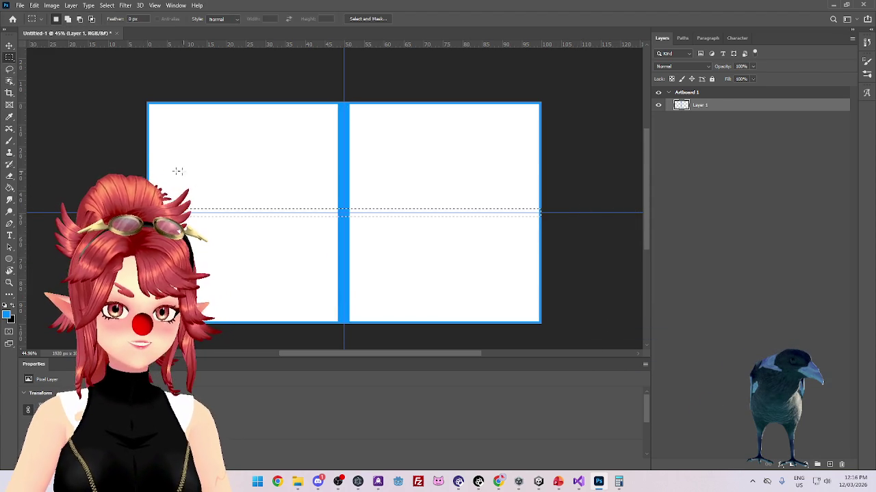
click(10, 187)
click(274, 215)
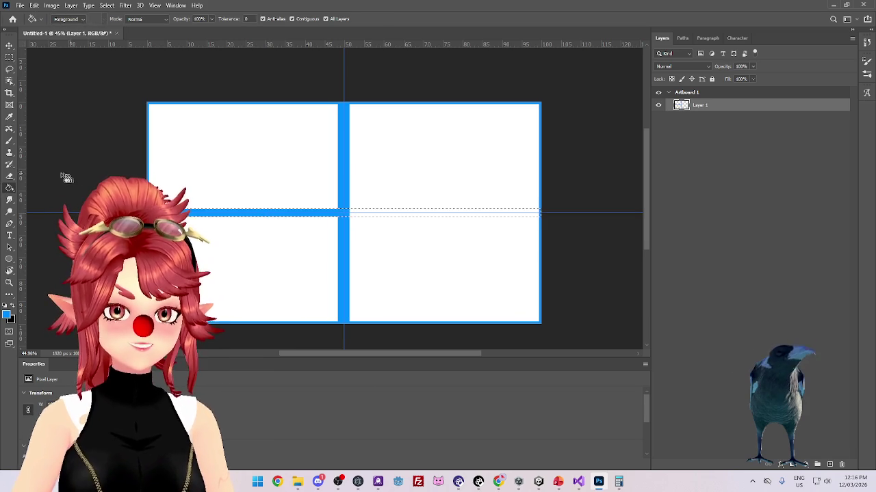
click(388, 215)
key(ctrl+d)
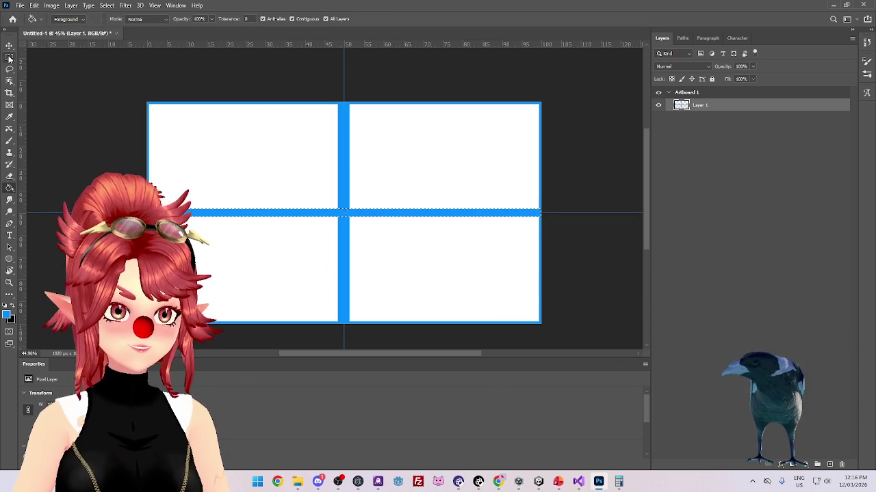
key(m)
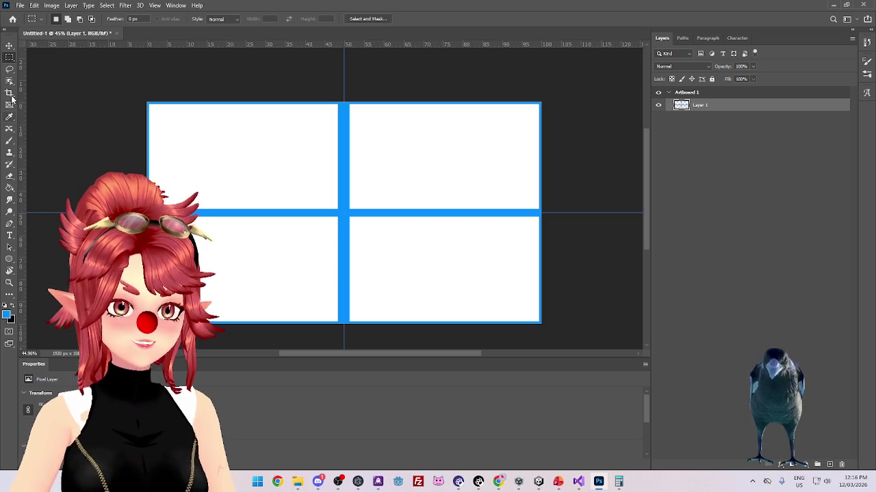
right_click(9, 58)
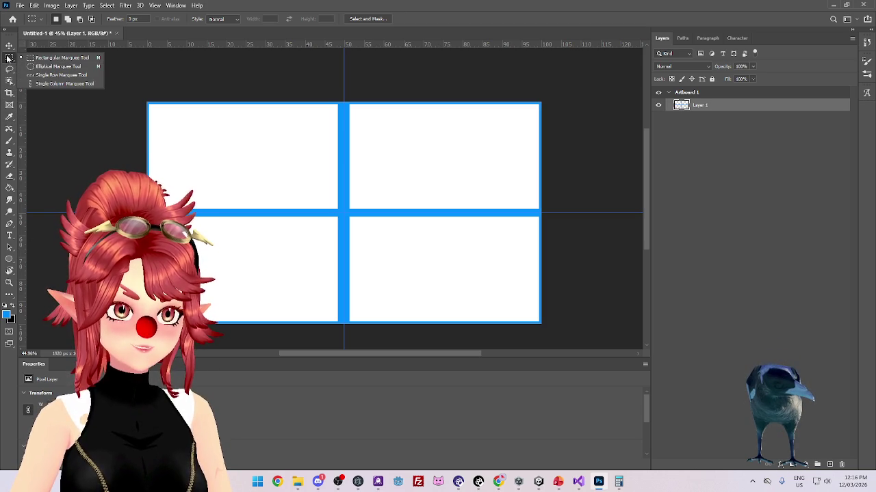
Switch to the Polygonal Lasso, cancel a false start, and move Layer 2 below Layer 1
click(9, 71)
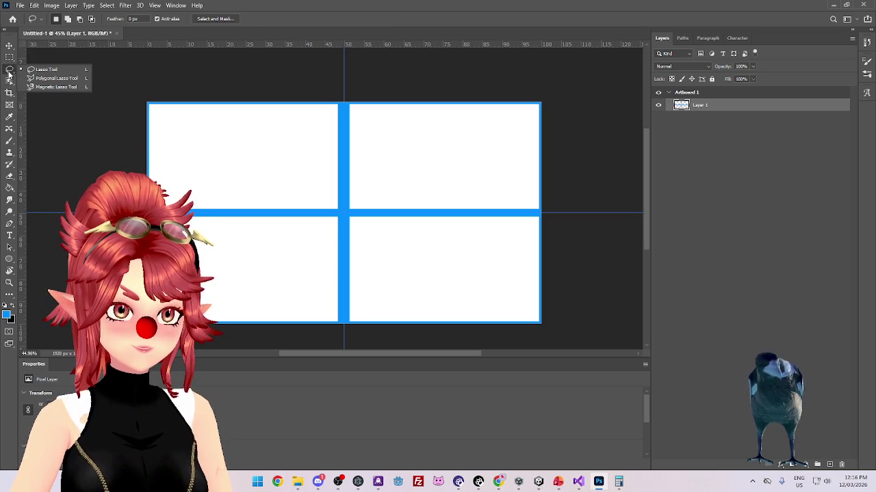
click(56, 79)
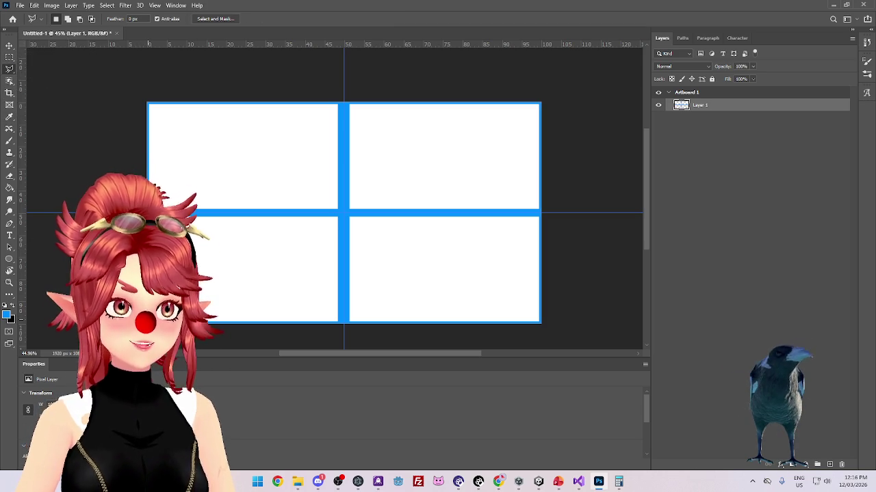
click(149, 319)
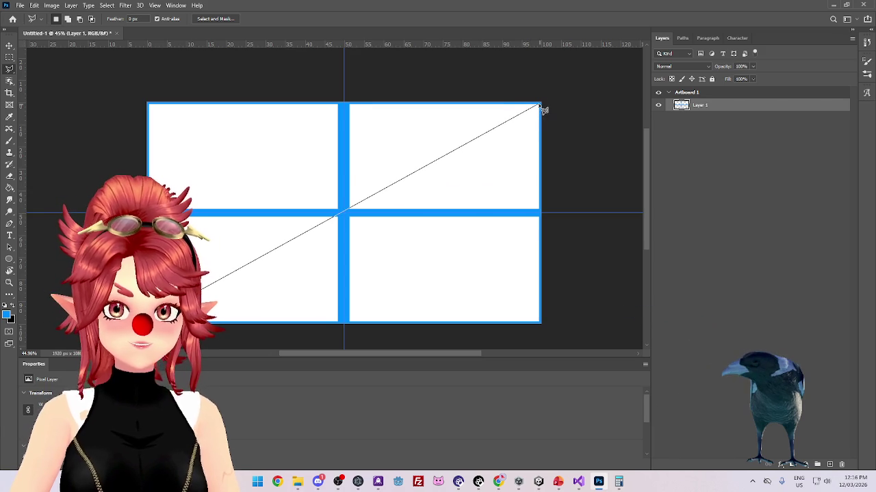
key(Escape)
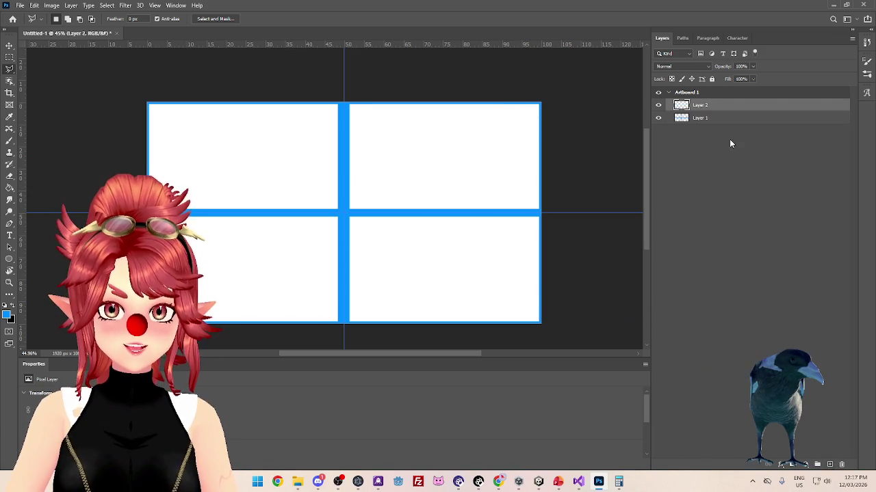
drag(711, 107, 712, 124)
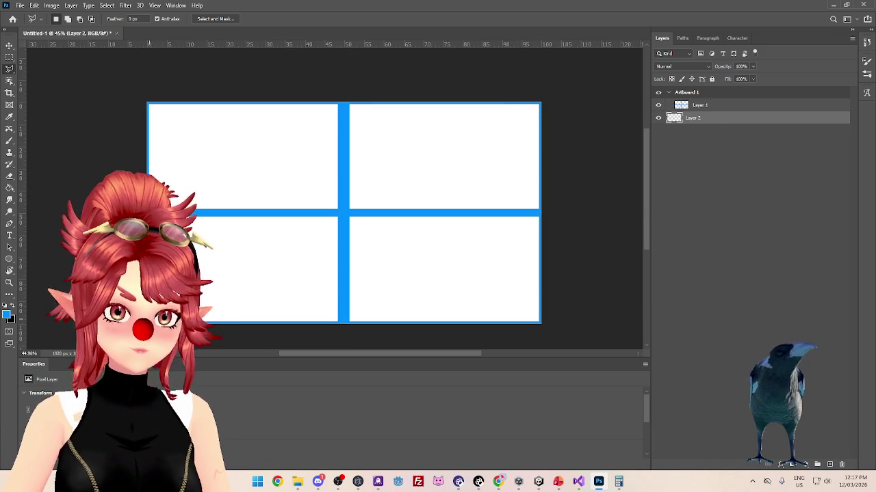
Select a thin strip from bottom-left to top-right corner and fill it blue above the border layer
click(149, 321)
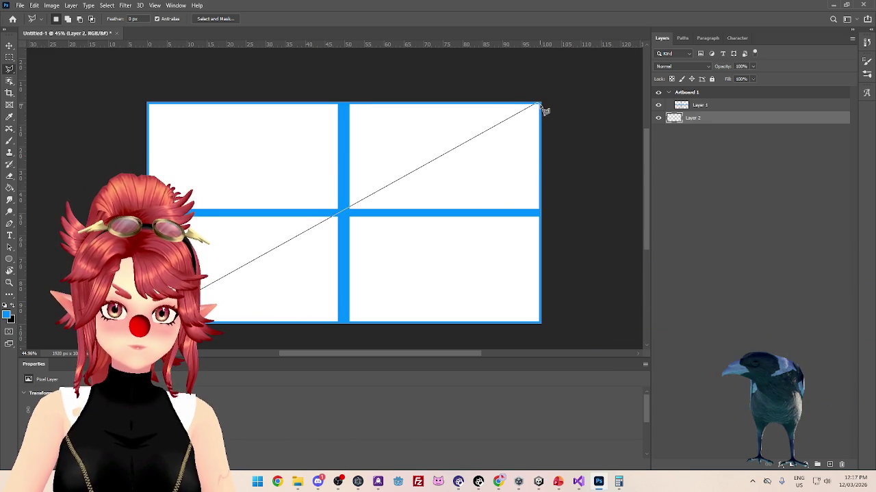
click(539, 104)
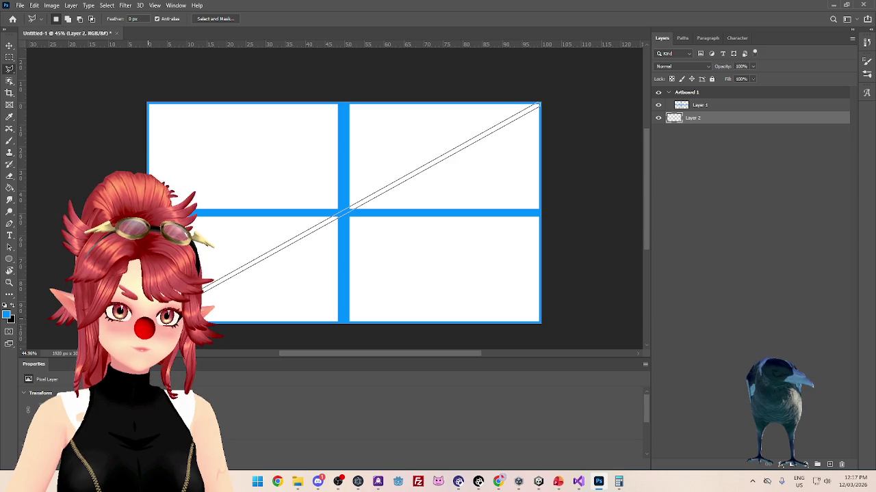
key(Return)
click(10, 187)
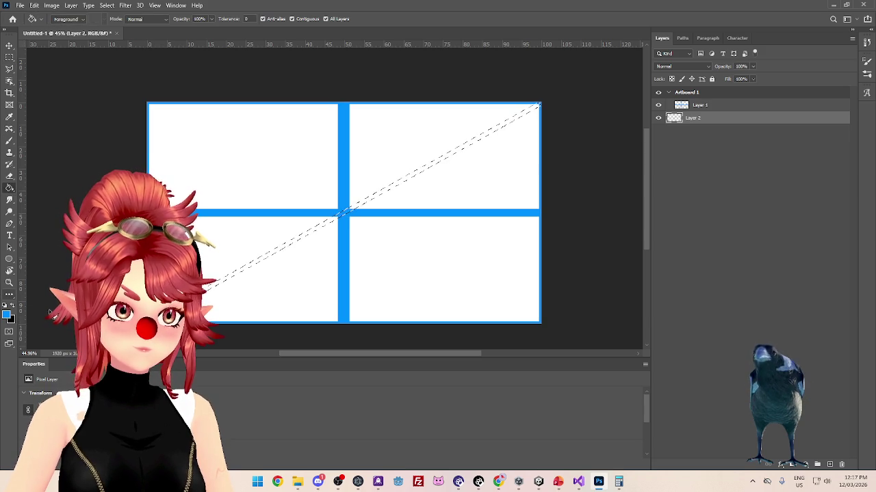
key(ctrl+bracketright)
click(233, 283)
click(361, 202)
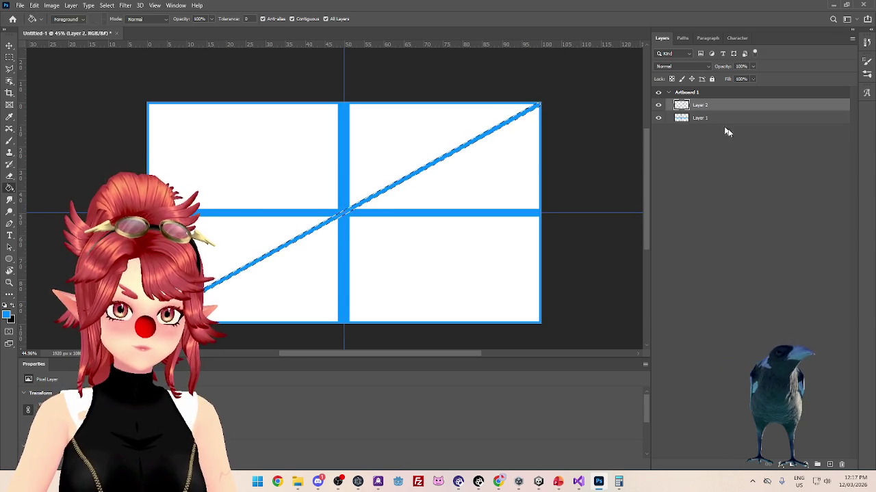
Begin a new polygonal lasso selection anchored at the top-left canvas corner
click(10, 68)
click(125, 122)
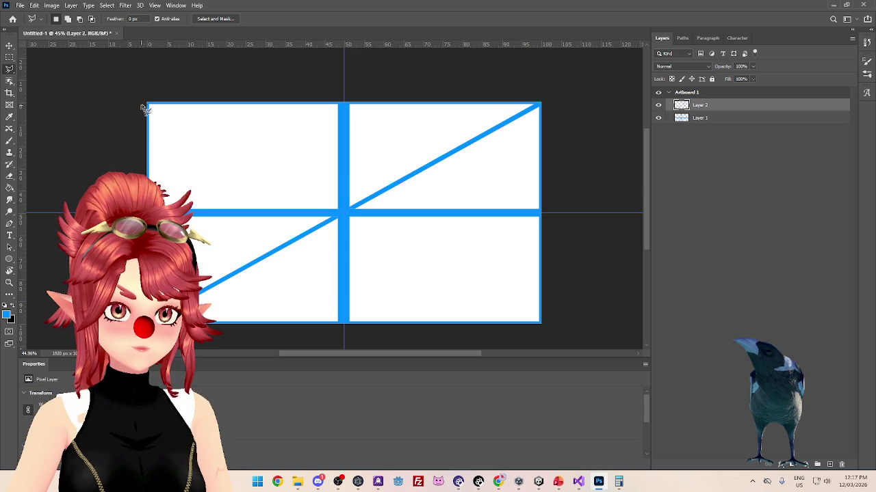
click(149, 105)
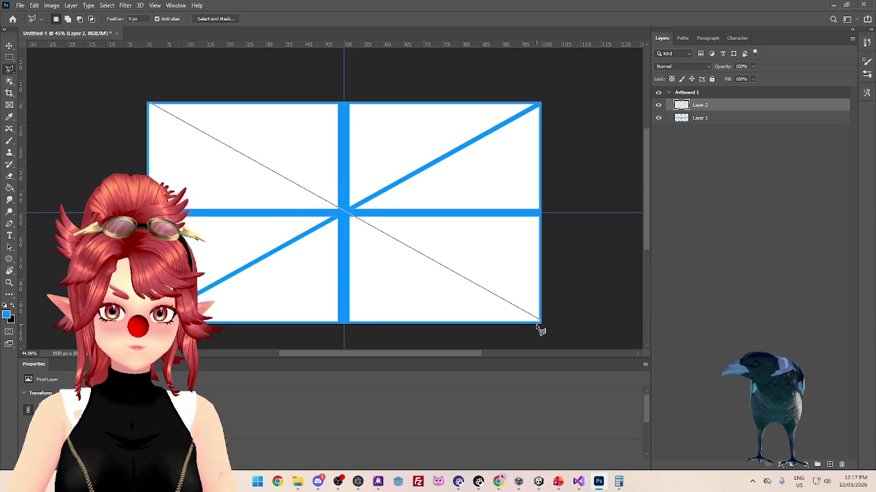
Complete the top-left to bottom-right strip, fill both halves blue, and deselect
click(539, 322)
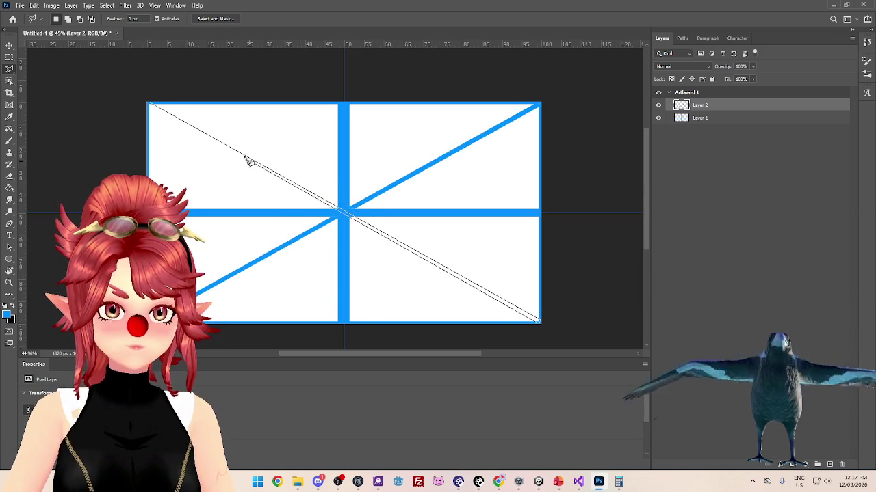
click(152, 107)
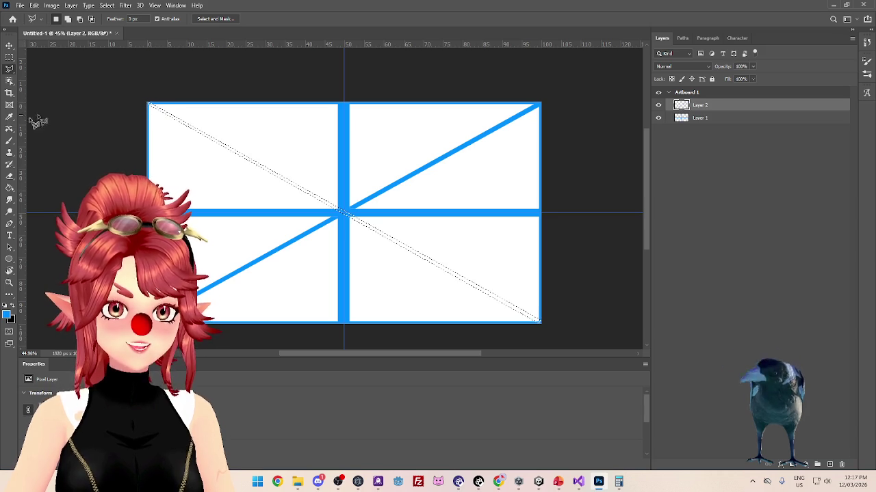
key(g)
click(386, 238)
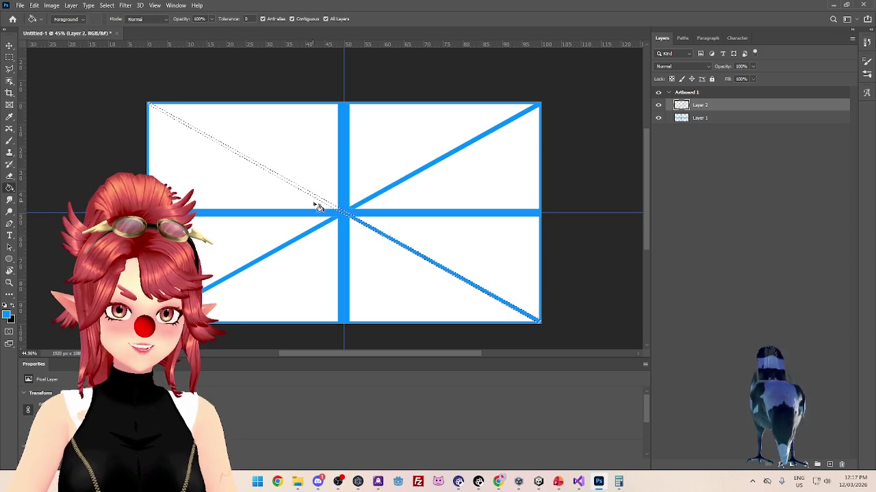
click(328, 203)
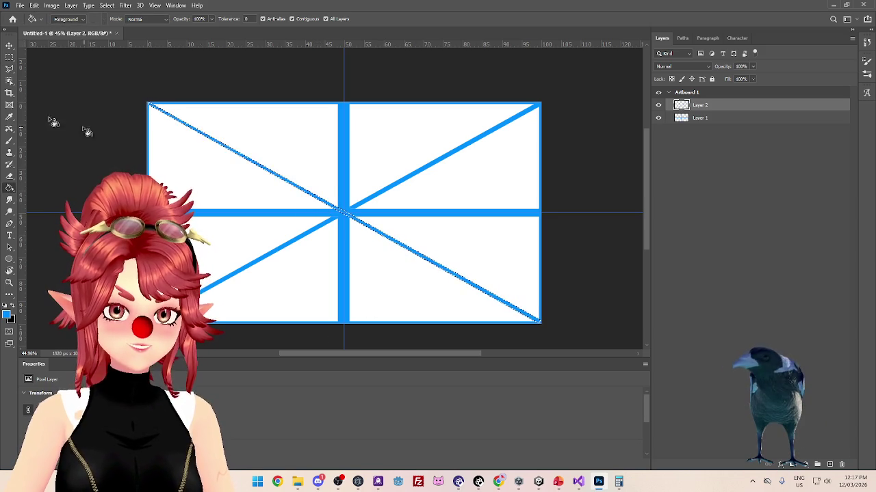
click(9, 57)
click(96, 132)
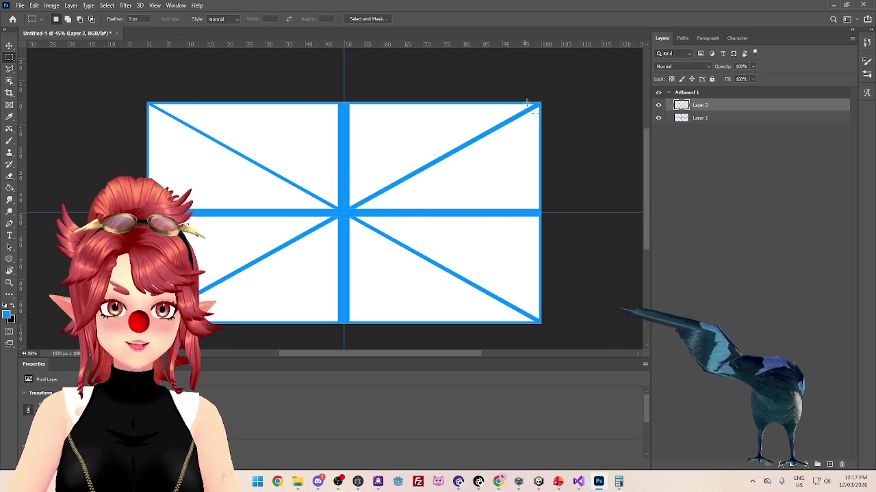
Flatten Layer 2 and the other layers into one image, then begin Save As
right_click(708, 107)
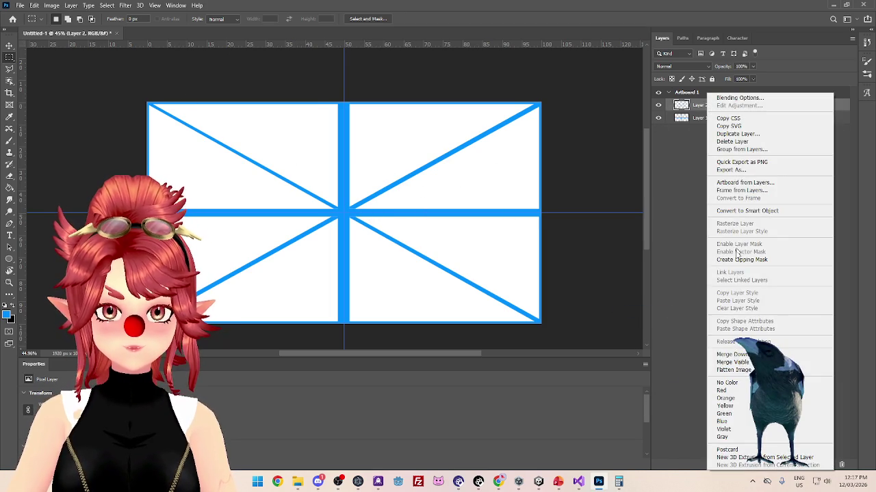
click(733, 370)
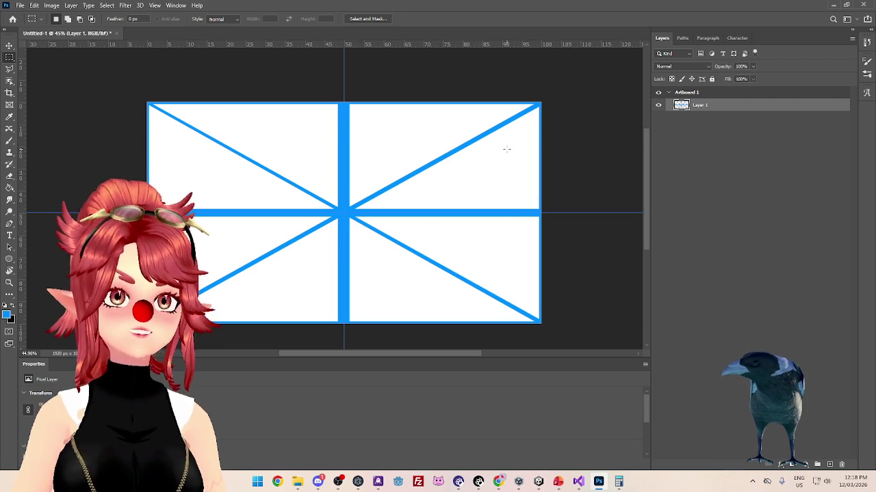
click(26, 8)
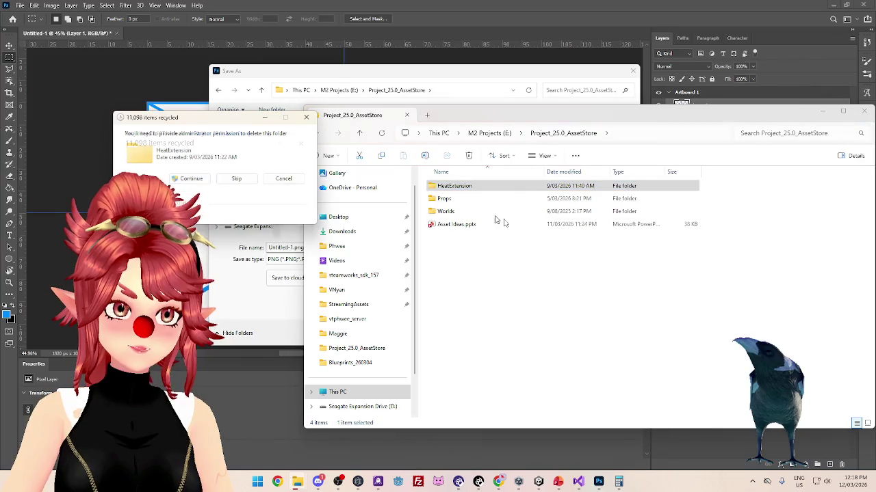
Browse Explorer into Project_20.0_VNyan_Props, then return the Save As dialog to the M2 Projects (E:) root
click(472, 136)
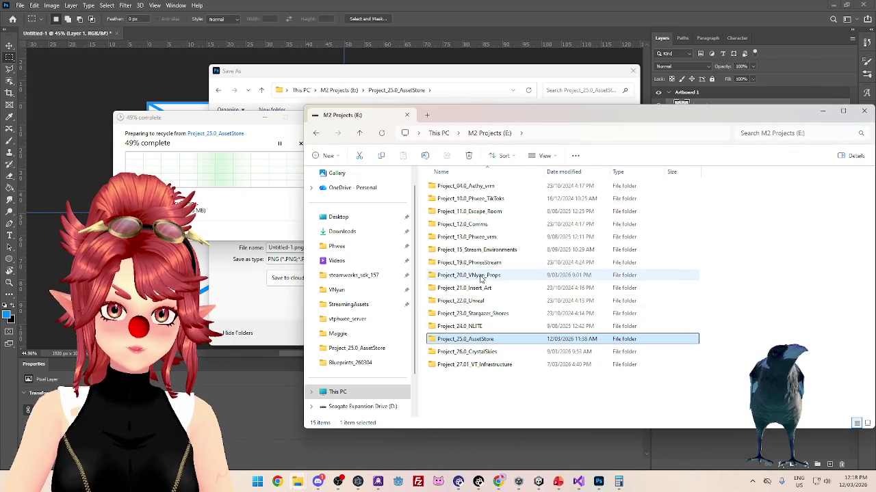
double_click(483, 275)
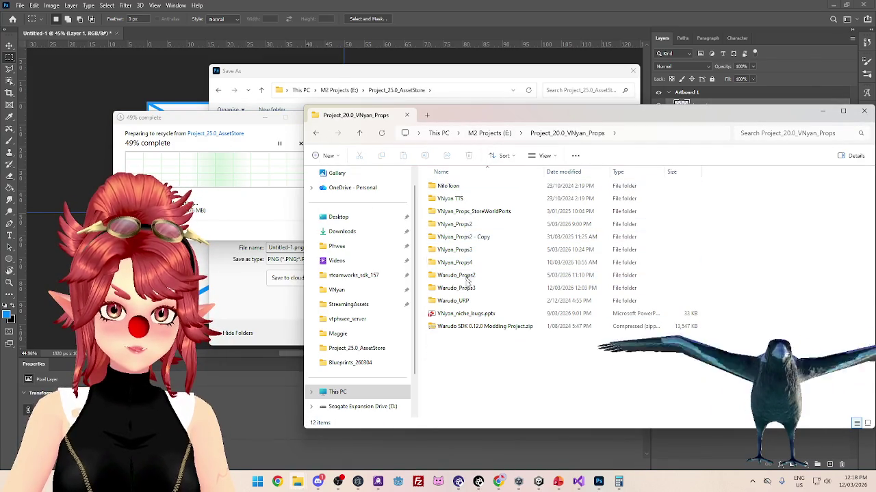
click(470, 74)
click(342, 90)
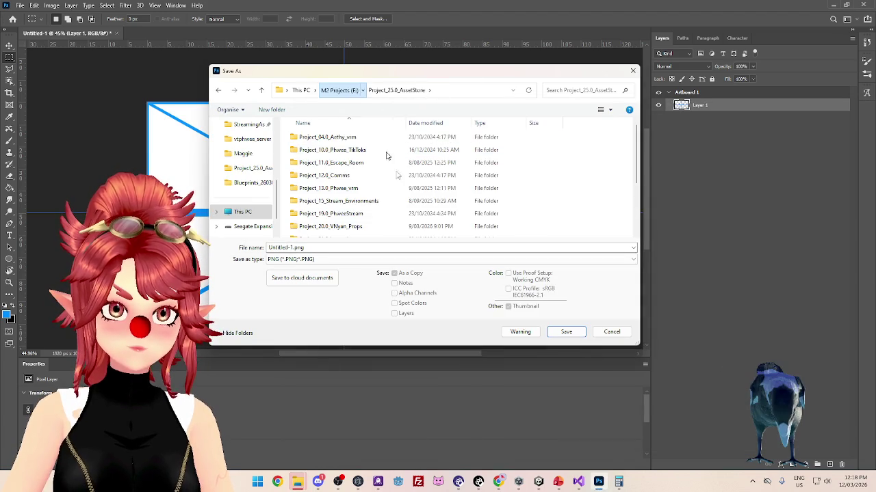
Browse the save location to Warudo_Props3 > Assets > Props > HeatExtension
double_click(343, 226)
scroll(345, 217, down, 1)
double_click(343, 217)
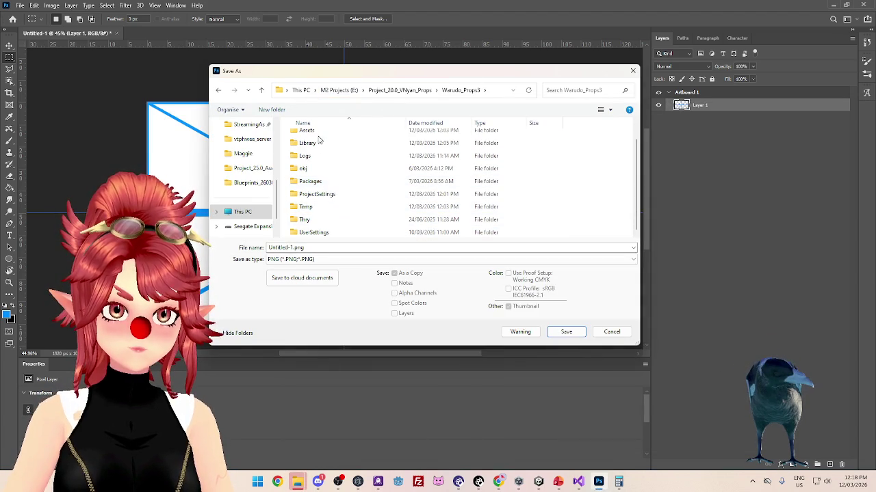
double_click(308, 132)
scroll(331, 198, down, 3)
scroll(333, 197, up, 3)
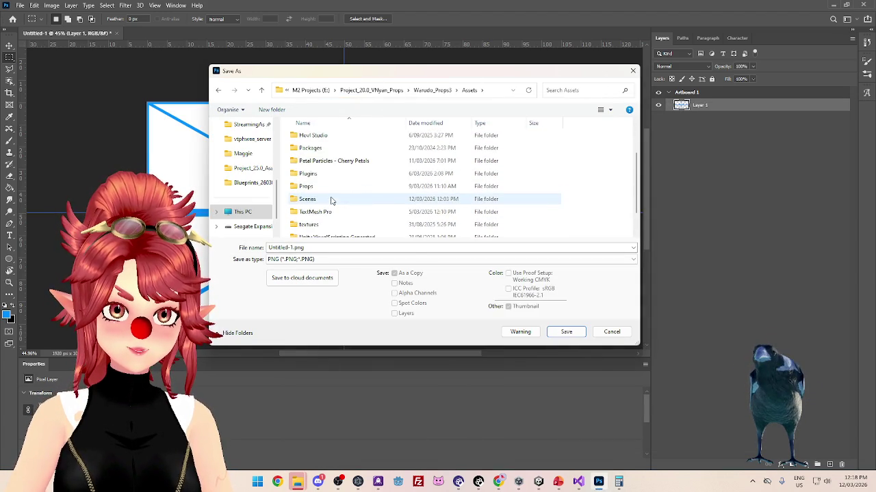
scroll(336, 192, down, 3)
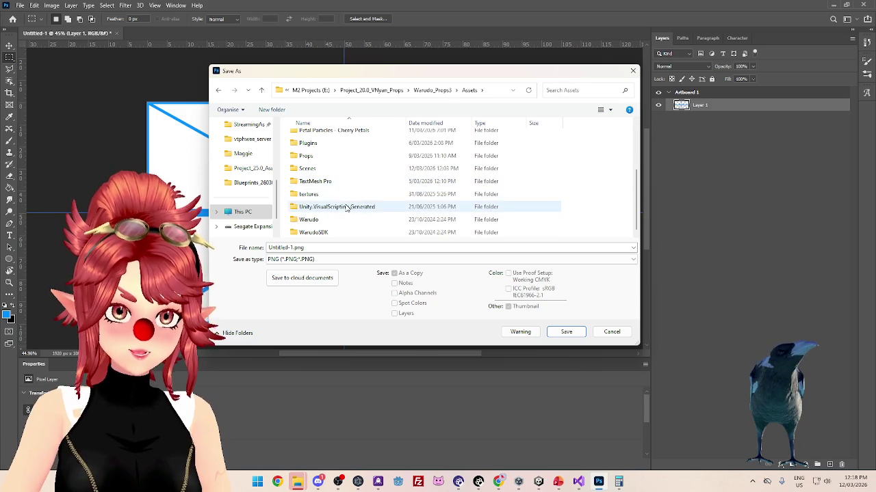
scroll(342, 195, up, 1)
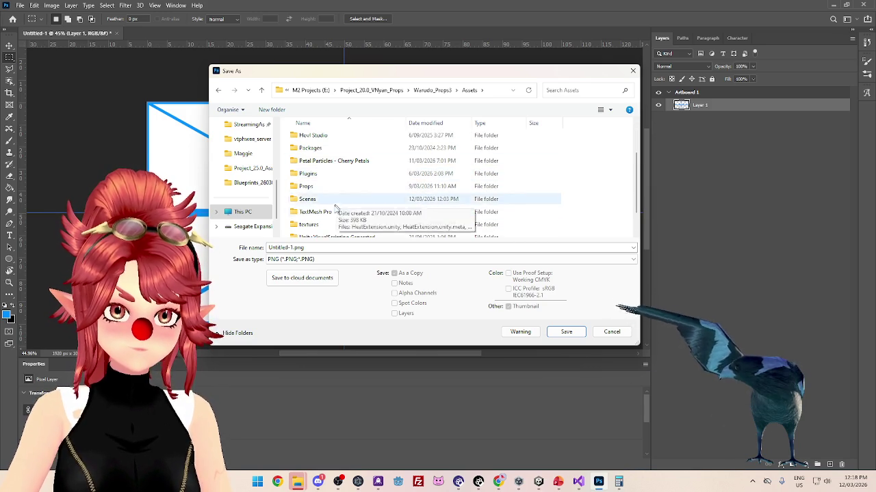
scroll(336, 208, up, 2)
scroll(317, 197, down, 1)
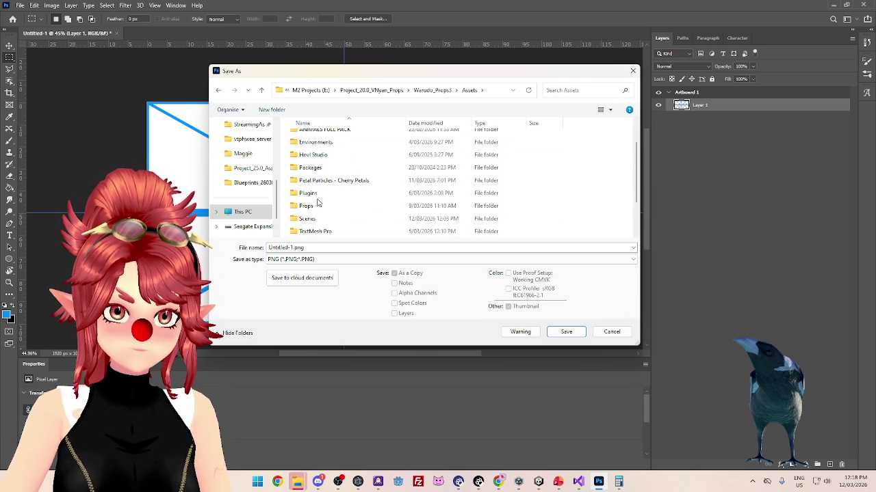
scroll(318, 199, up, 1)
scroll(327, 188, down, 3)
double_click(305, 156)
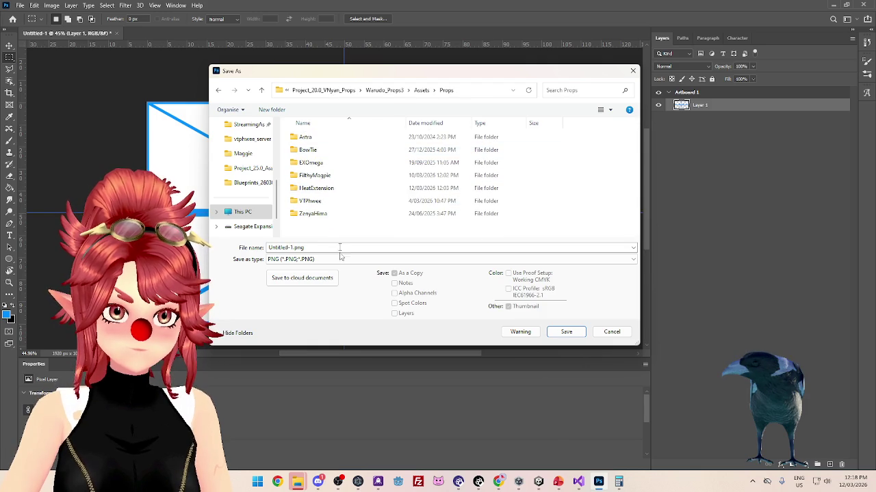
click(318, 247)
double_click(315, 188)
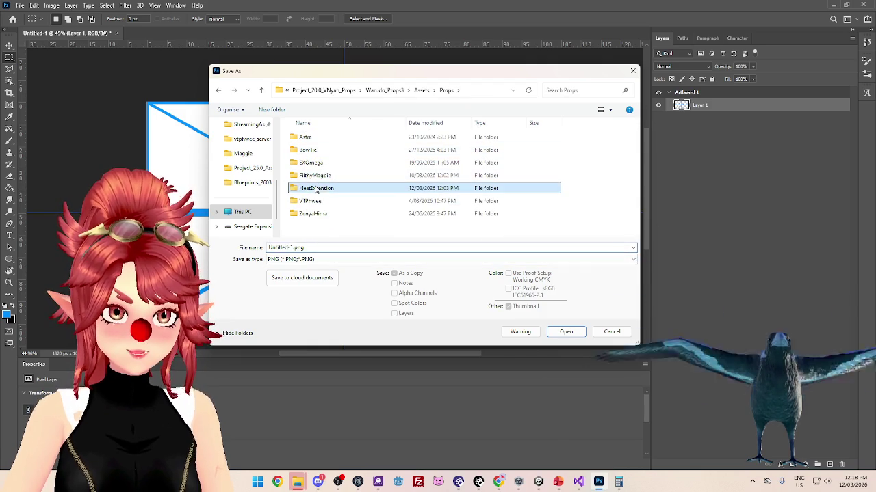
Name the file Guide with an 'Sc' prefix, save as PNG with default options, and return to Unity
click(291, 232)
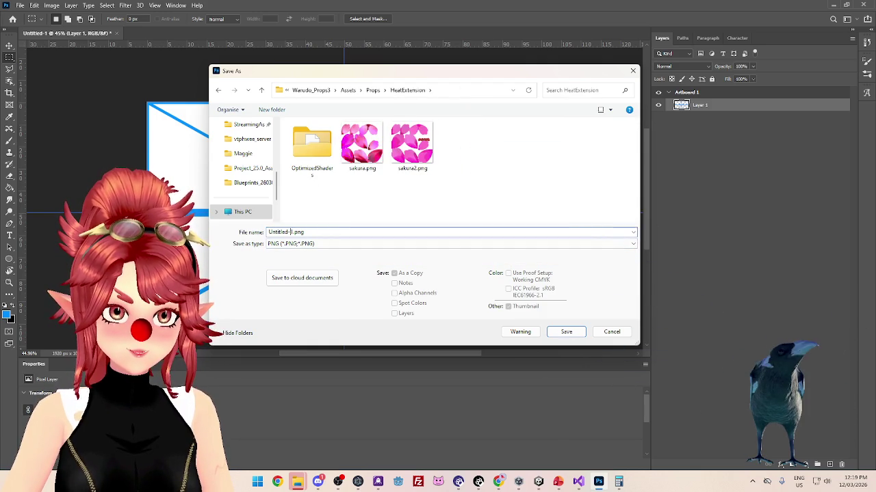
double_click(291, 232)
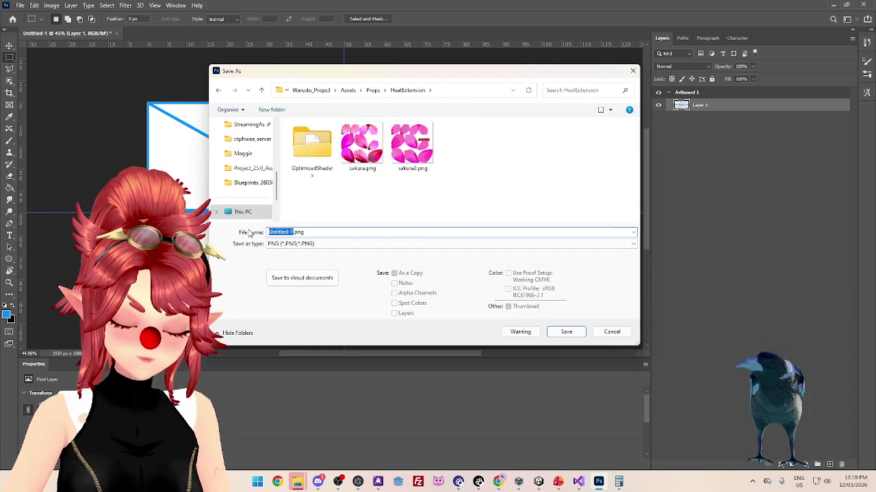
text(Guide)
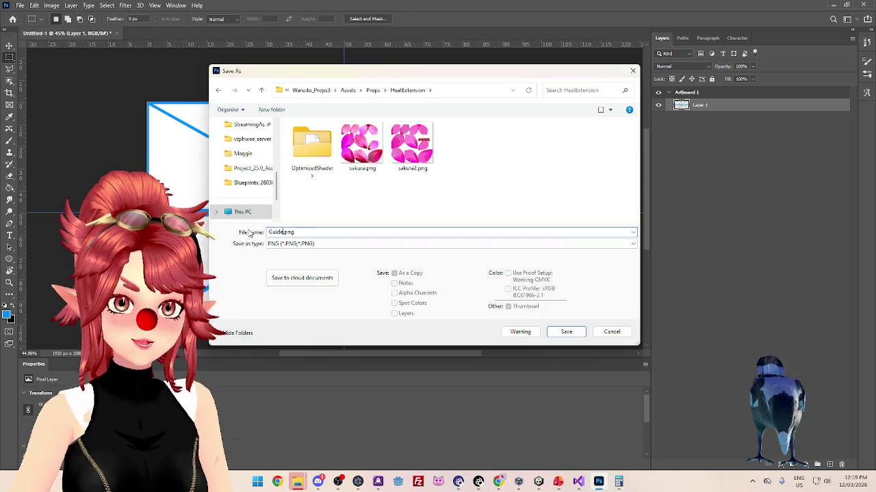
key(Home)
text(Sc)
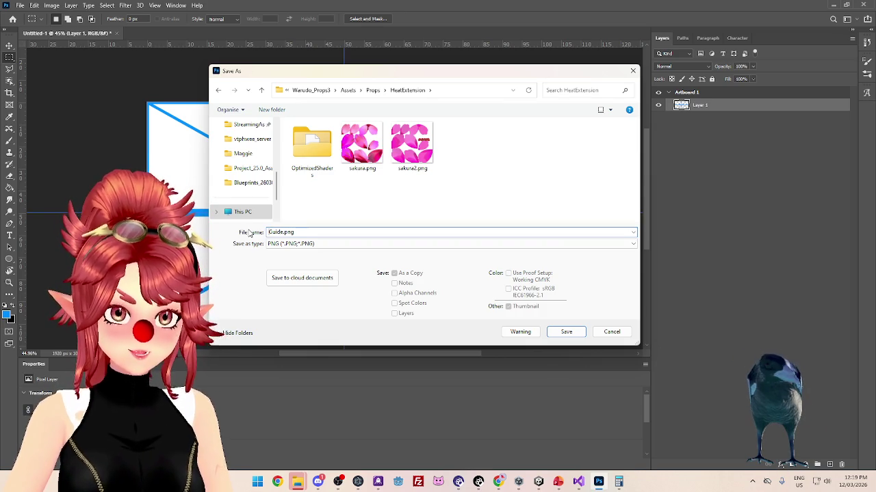
click(565, 332)
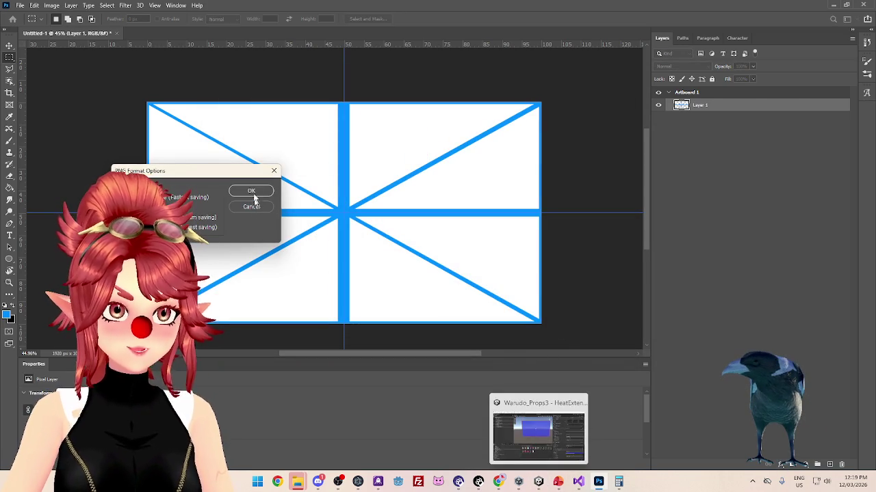
click(253, 190)
key(alt+Tab)
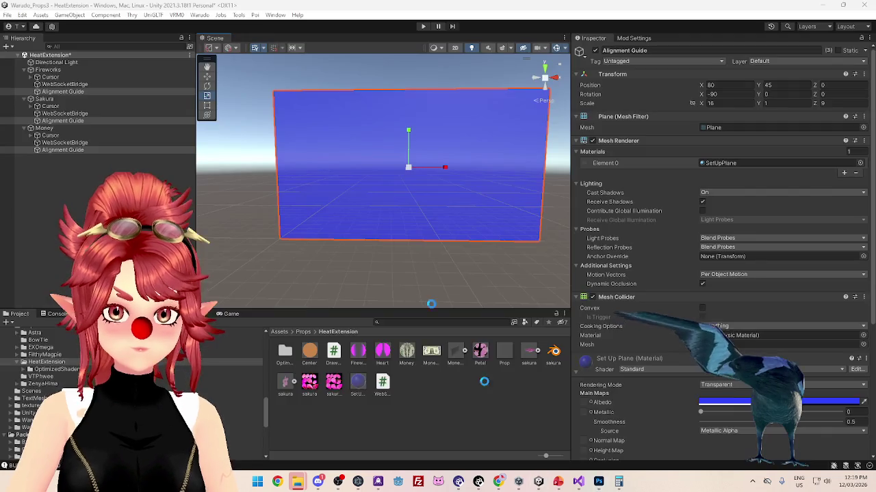
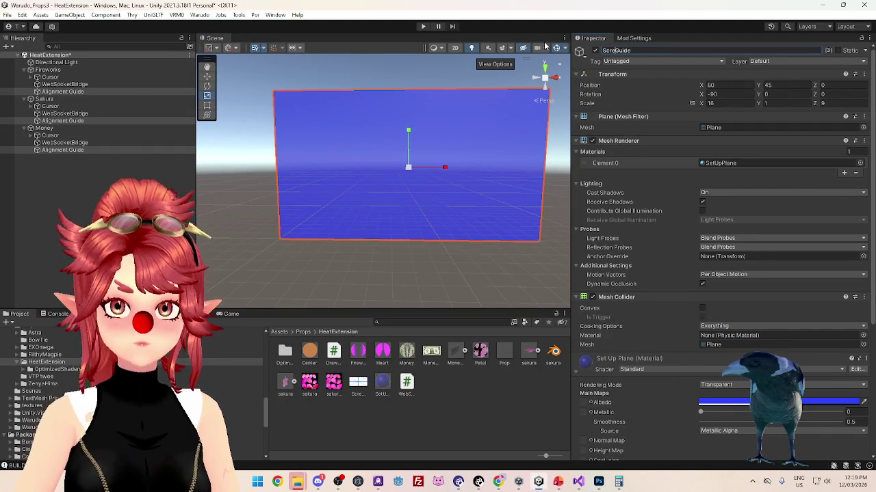
text(en)
Confirm the ScreenGuide name and assign the guide-line texture to the plane's Albedo
key(Return)
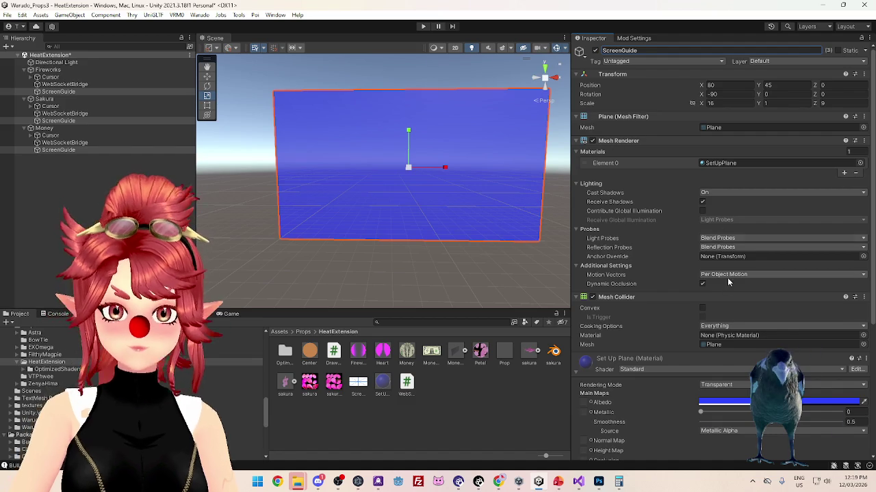
scroll(658, 390, down, 3)
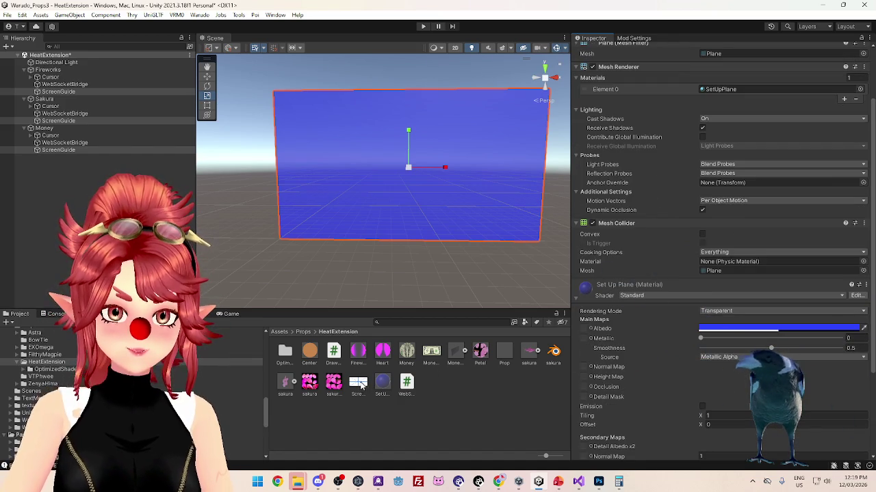
drag(593, 331, 591, 330)
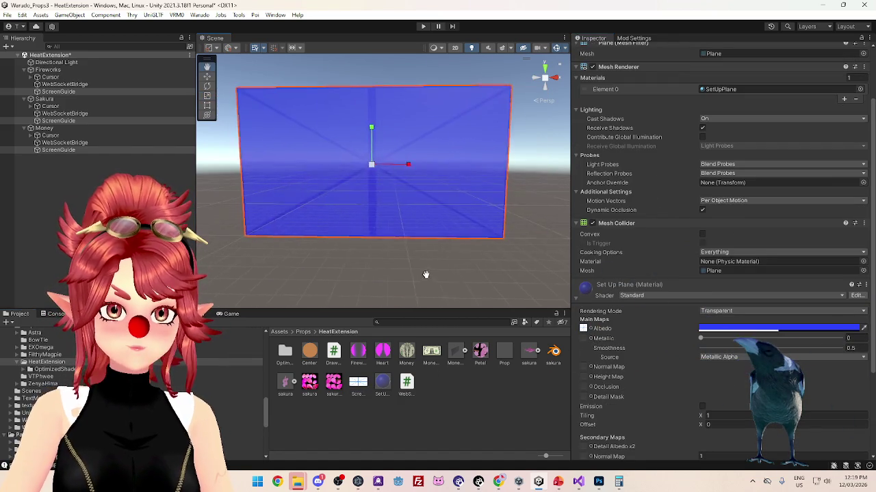
Change the Albedo tint from blue to white and frame the whole plane in view
click(756, 329)
drag(797, 310, 785, 298)
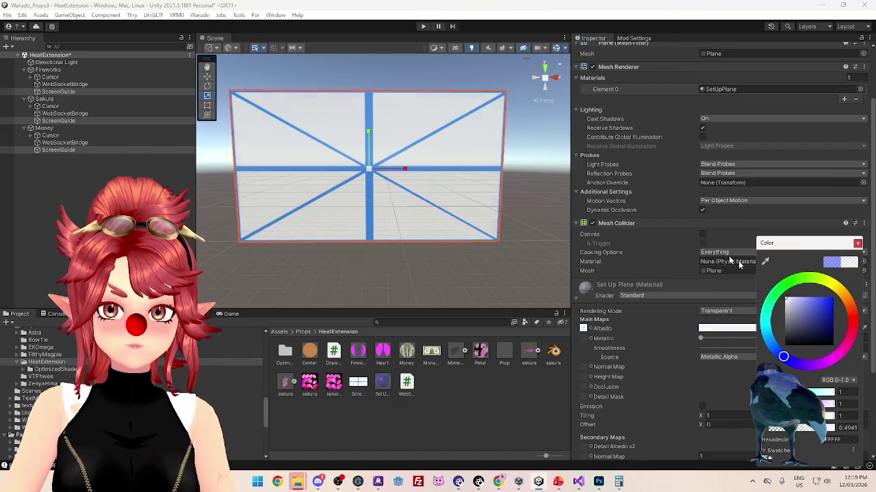
right_click(475, 274)
drag(474, 277, 480, 233)
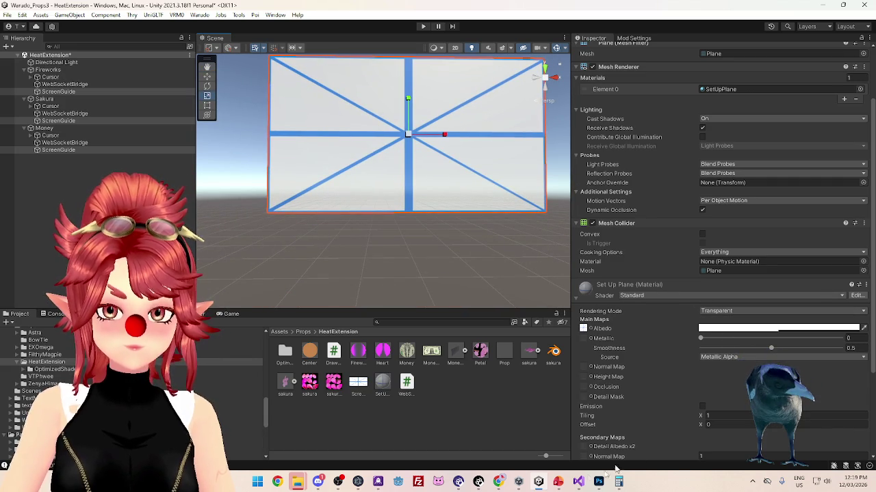
click(598, 487)
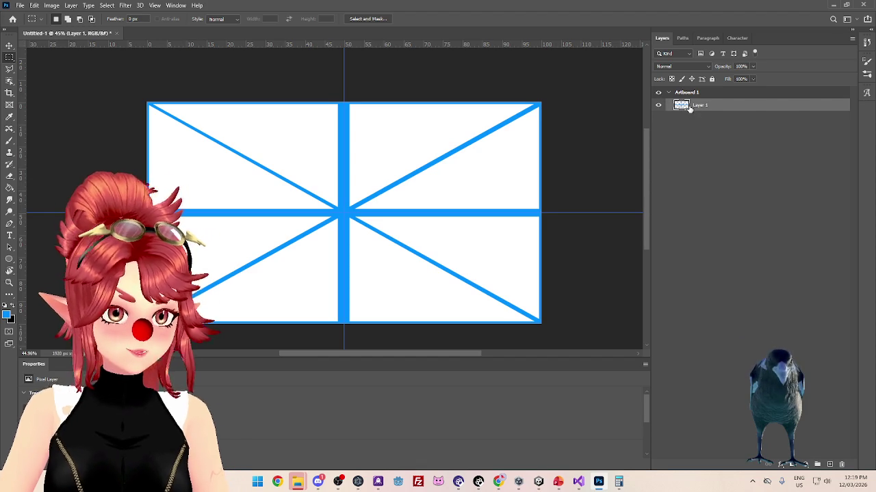
Create Untitled-2, a 1920×1080 document with Transparent background contents
right_click(154, 33)
click(164, 93)
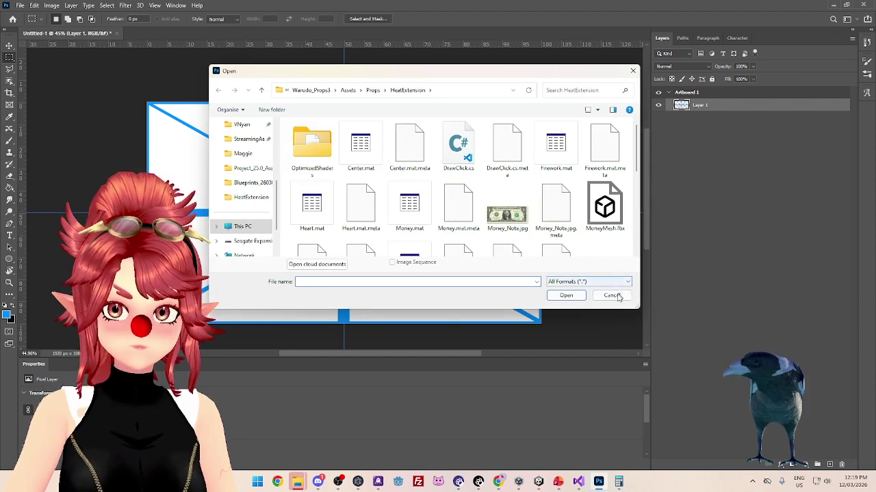
click(611, 296)
right_click(183, 34)
click(210, 85)
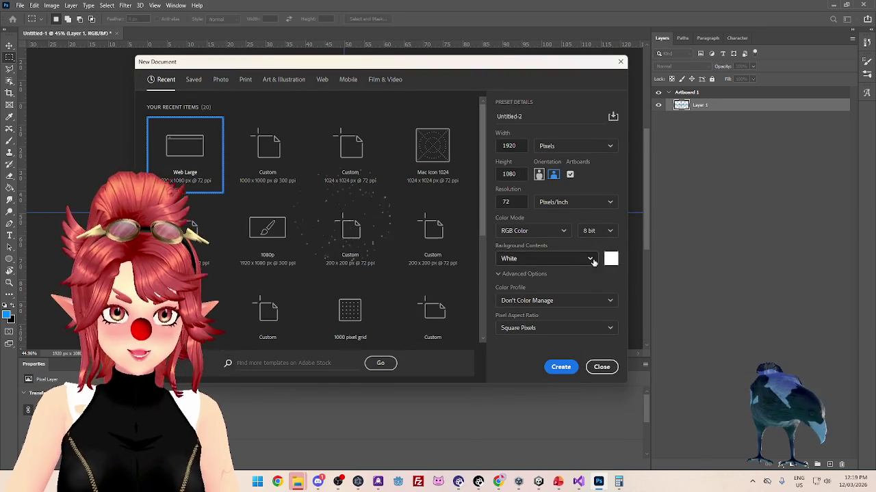
click(592, 260)
click(580, 322)
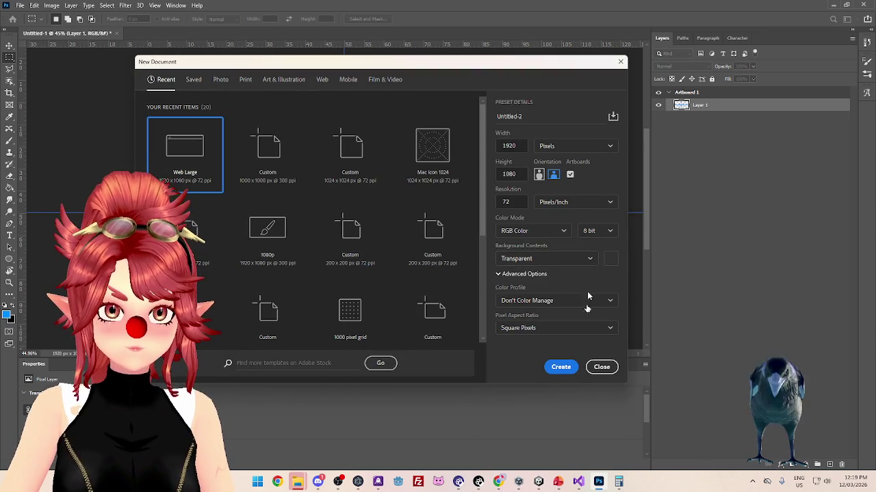
click(561, 367)
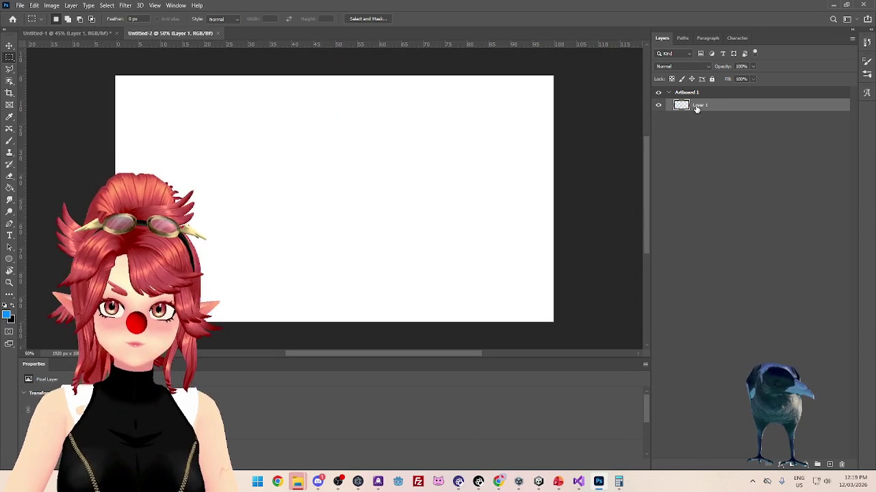
Copy the guide-line layer into Untitled-2 as Layer 2, align it, and delete empty Layer 1
click(86, 33)
mouse_move(627, 102)
mouse_down()
mouse_move(188, 37)
mouse_move(463, 160)
mouse_move(674, 139)
mouse_up()
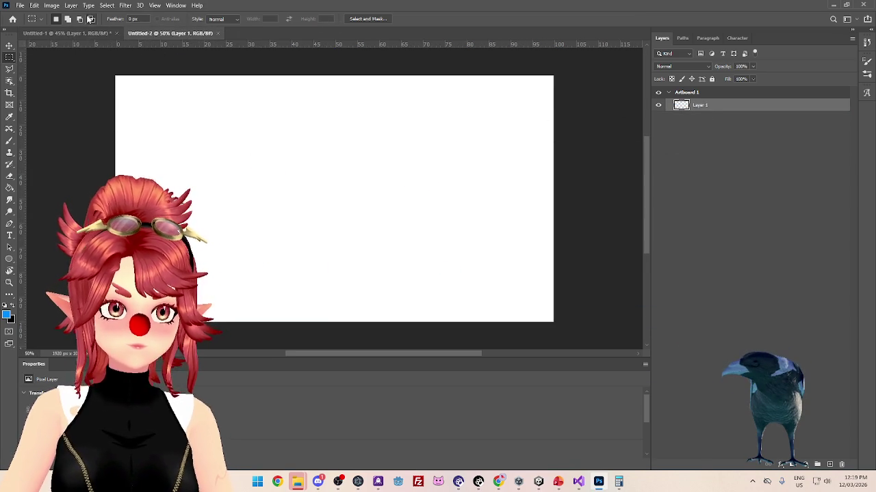
click(68, 33)
mouse_move(695, 106)
mouse_down()
mouse_move(175, 34)
mouse_move(344, 185)
mouse_up()
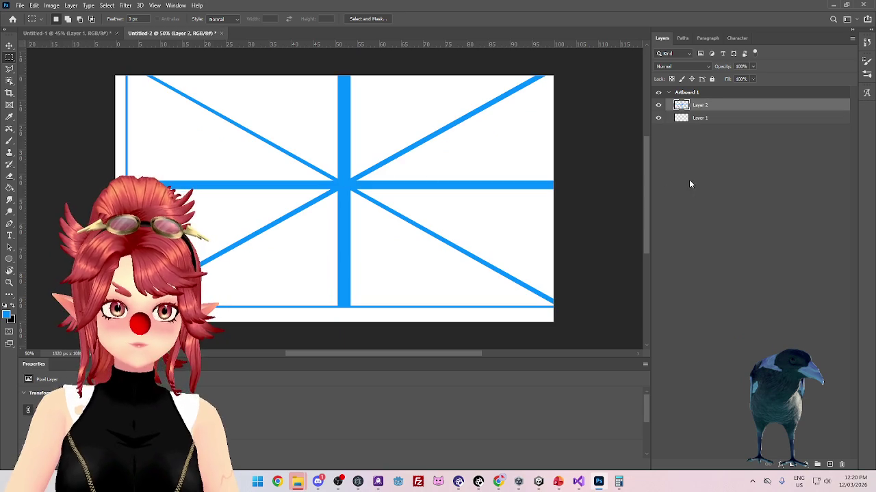
click(9, 46)
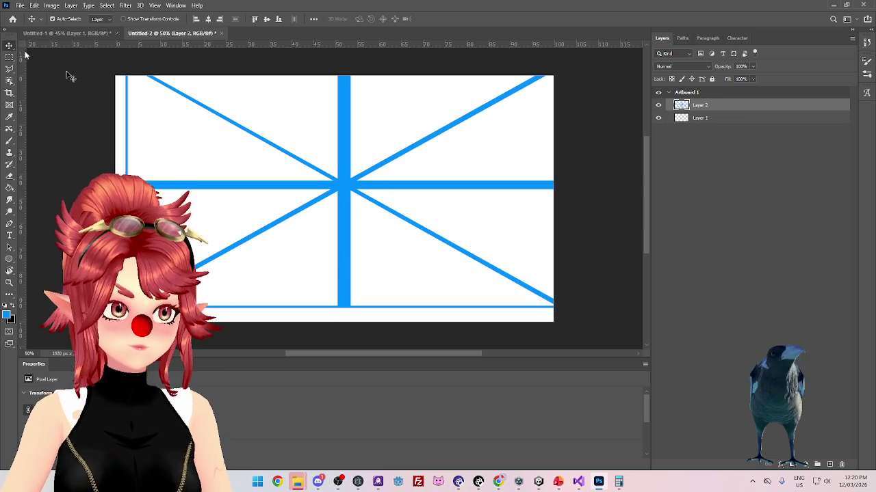
drag(355, 189, 345, 202)
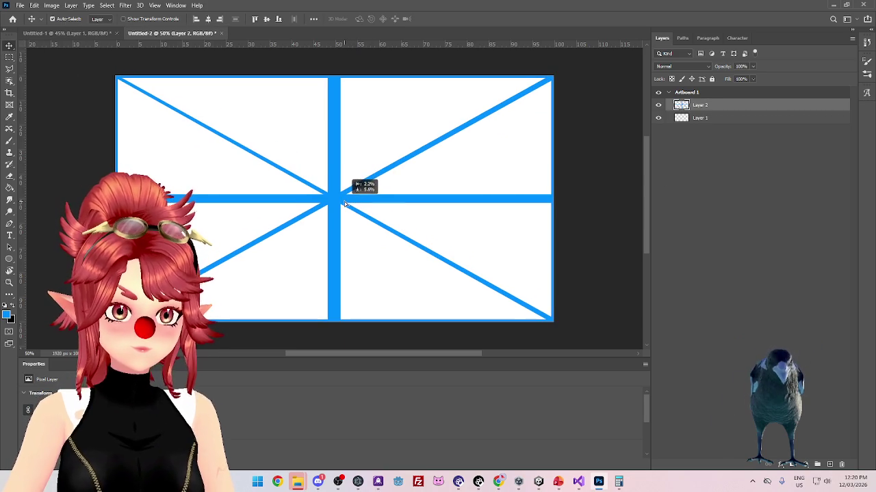
click(723, 118)
click(841, 465)
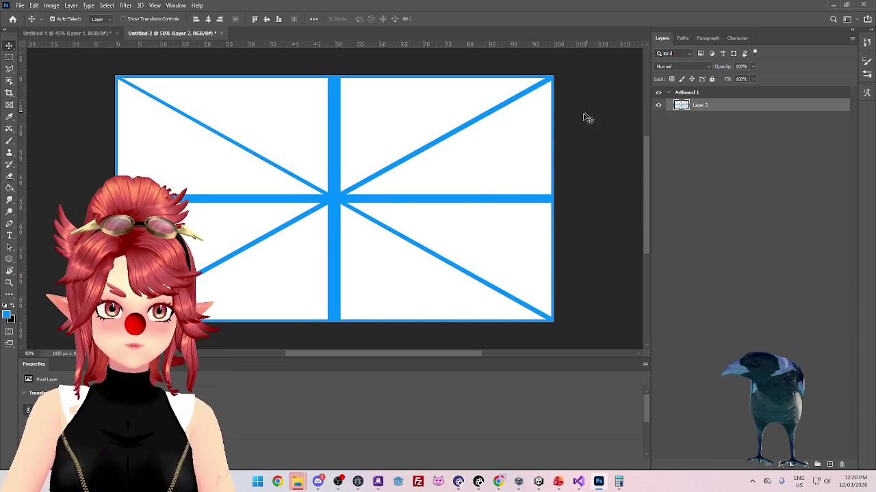
click(20, 6)
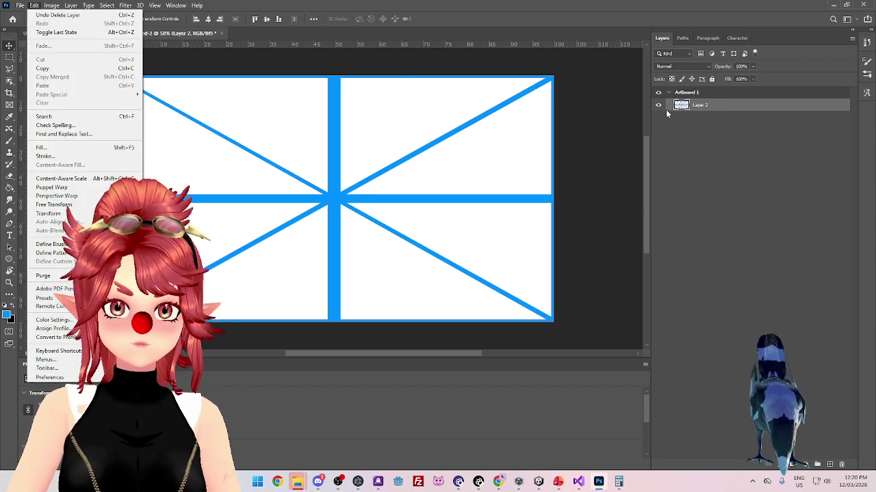
click(659, 106)
click(658, 107)
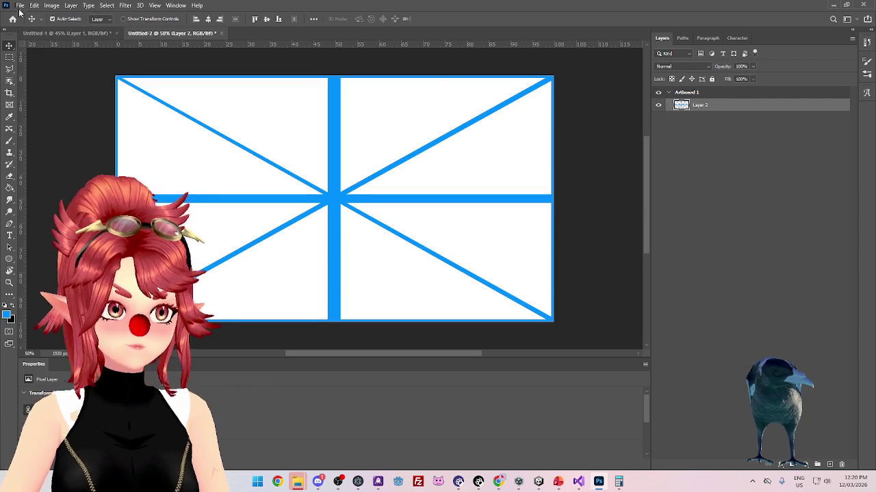
Save Untitled-2 as PNG replacing ScreenGuide.png, then check the updated texture in Unity
click(20, 5)
click(27, 113)
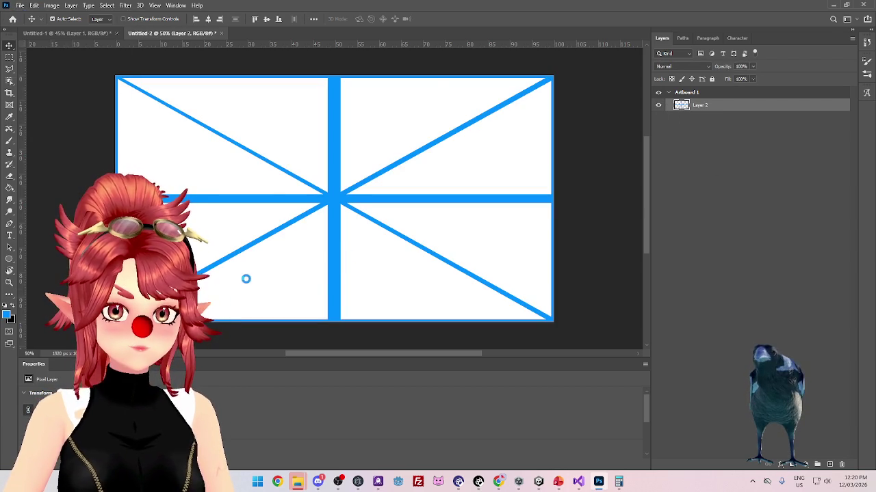
click(315, 243)
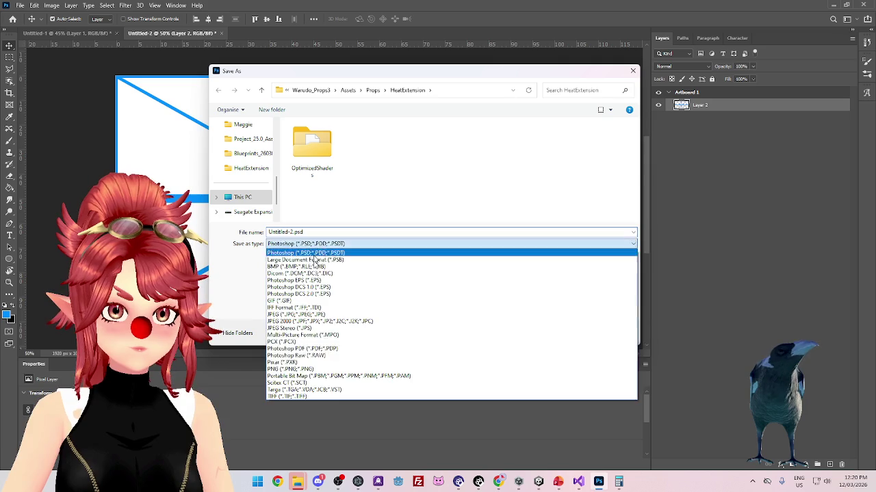
click(303, 365)
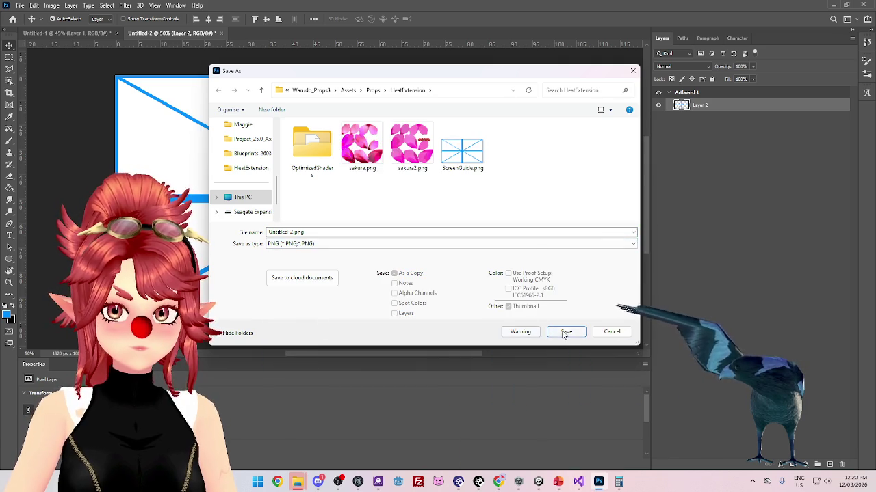
click(462, 147)
click(582, 335)
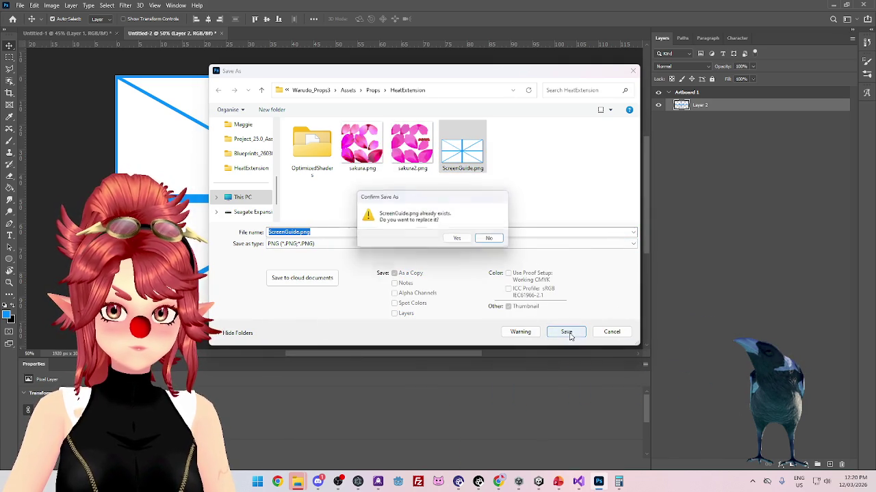
click(451, 245)
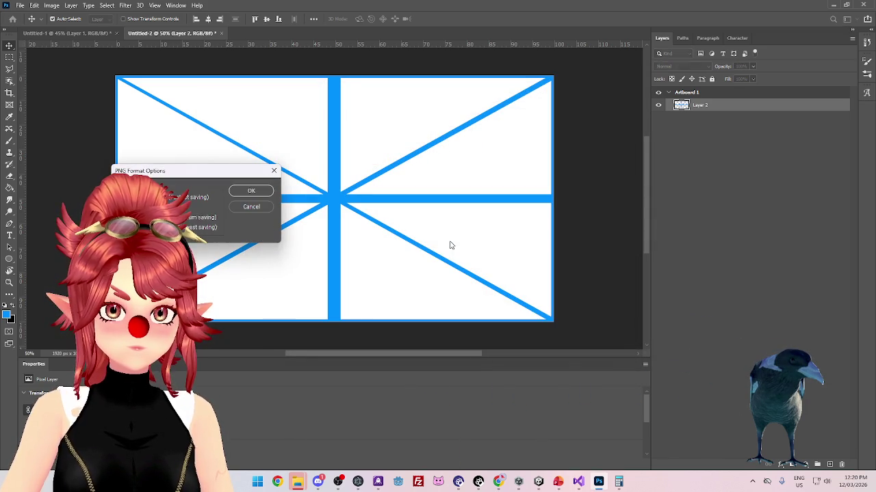
click(252, 191)
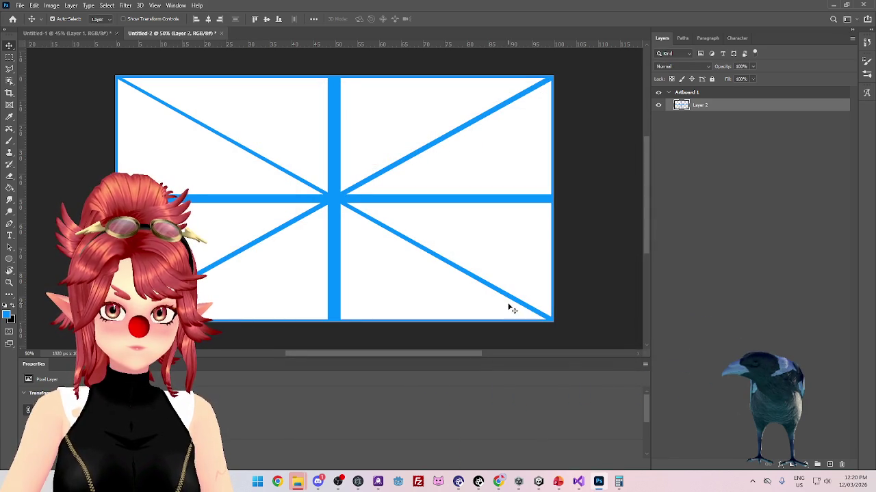
click(545, 480)
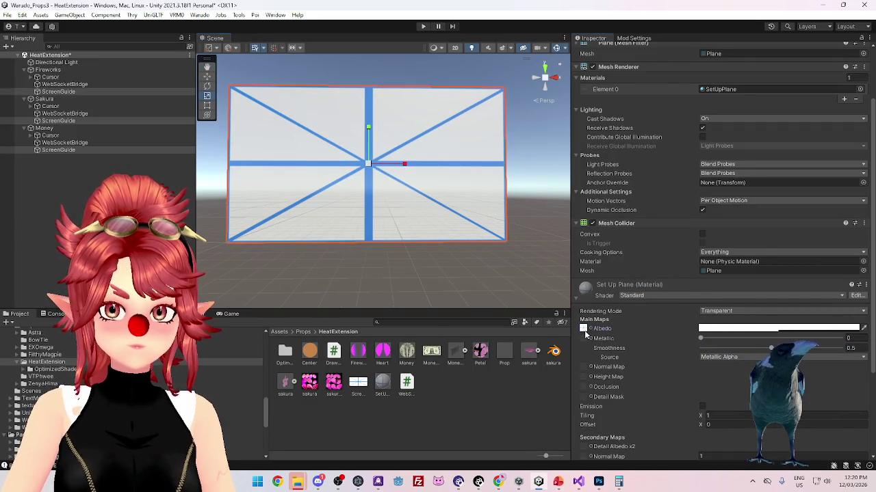
click(598, 484)
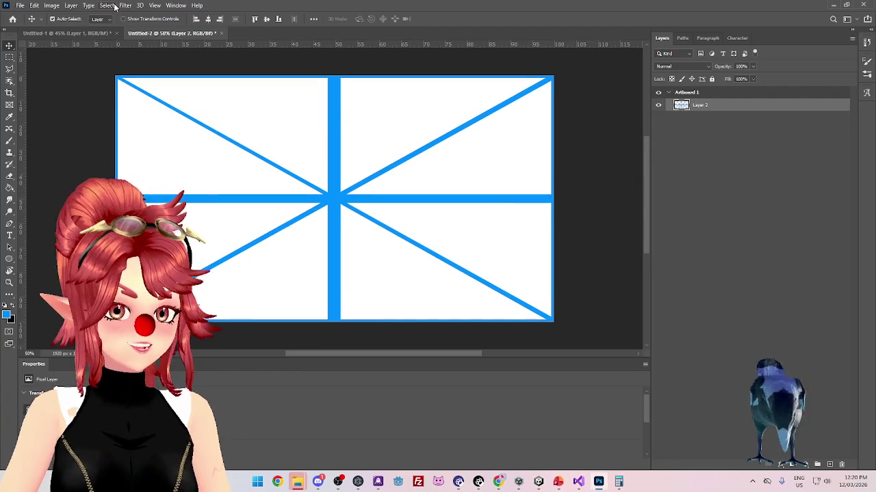
Close Untitled-2 without saving its changes while keeping Untitled-1 open
click(20, 5)
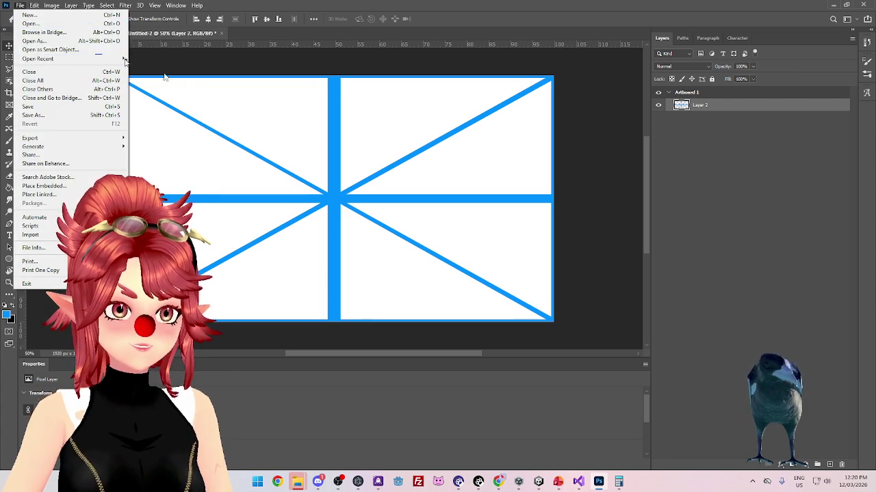
key(Escape)
click(110, 34)
click(116, 33)
click(485, 179)
click(185, 32)
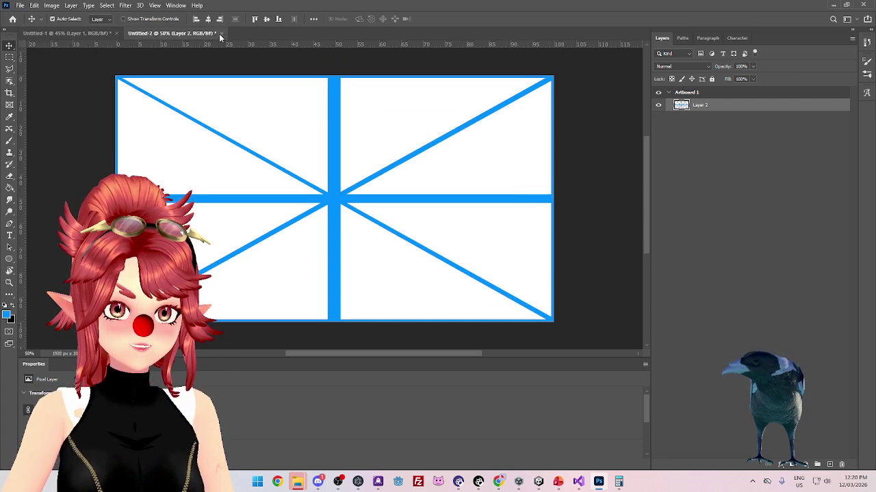
click(215, 32)
click(420, 179)
click(20, 5)
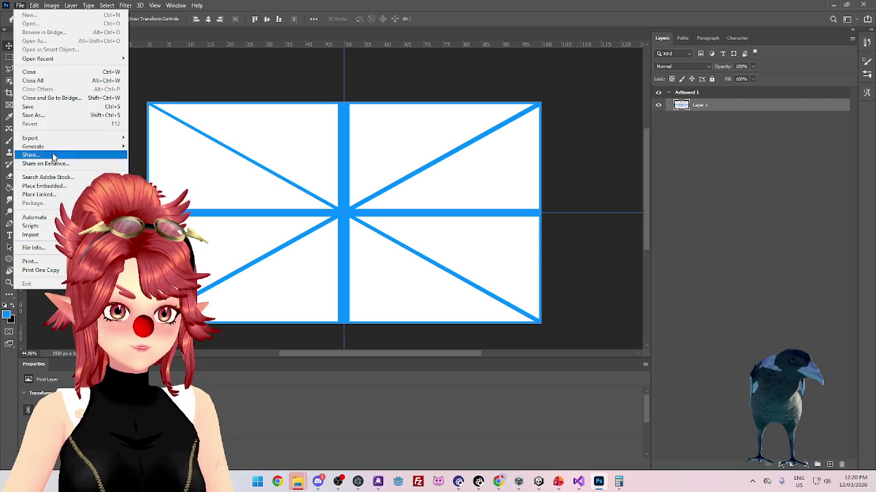
click(165, 84)
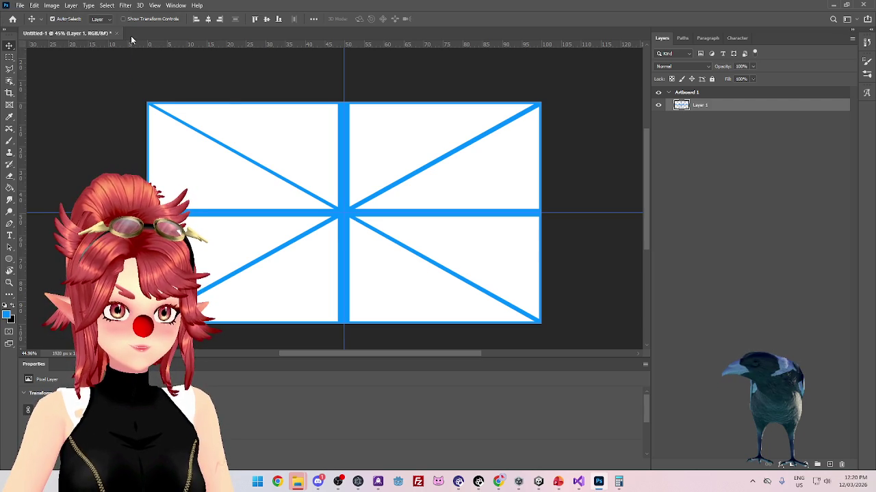
right_click(133, 36)
click(178, 85)
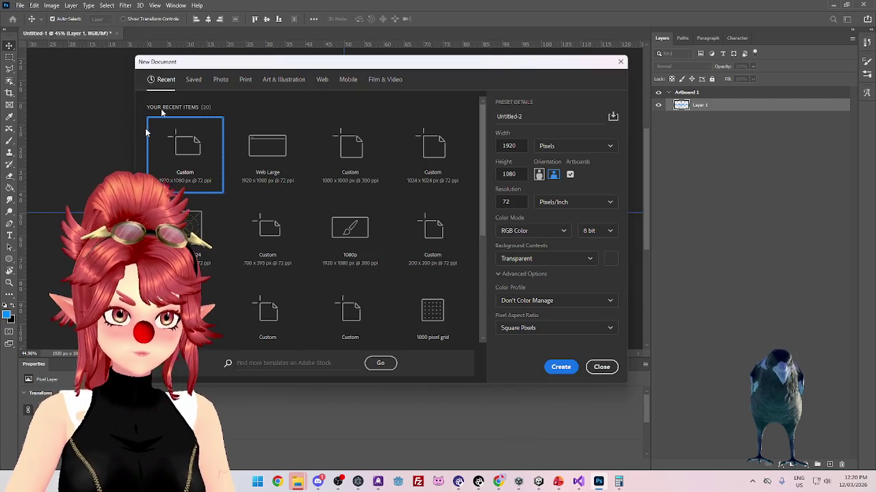
click(553, 260)
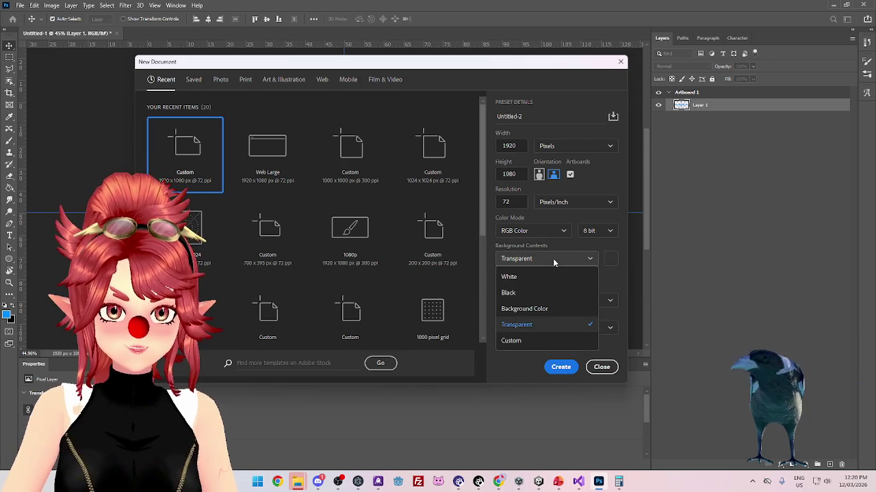
click(589, 243)
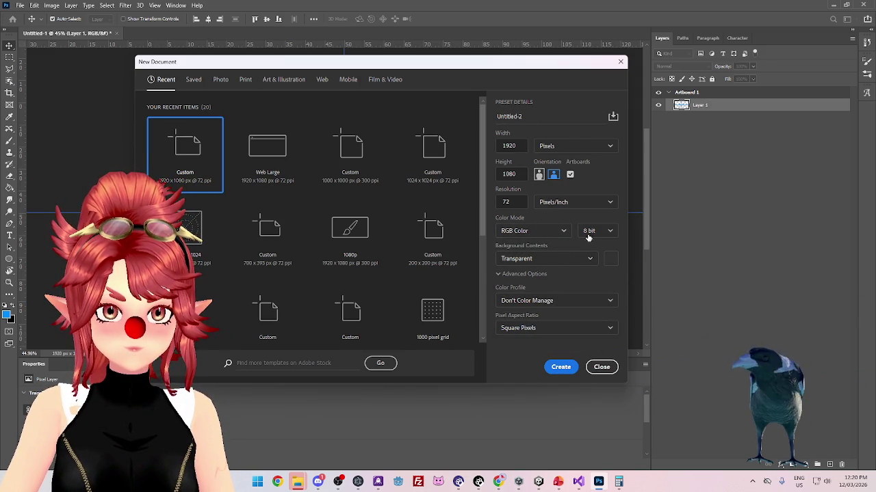
click(610, 264)
click(610, 261)
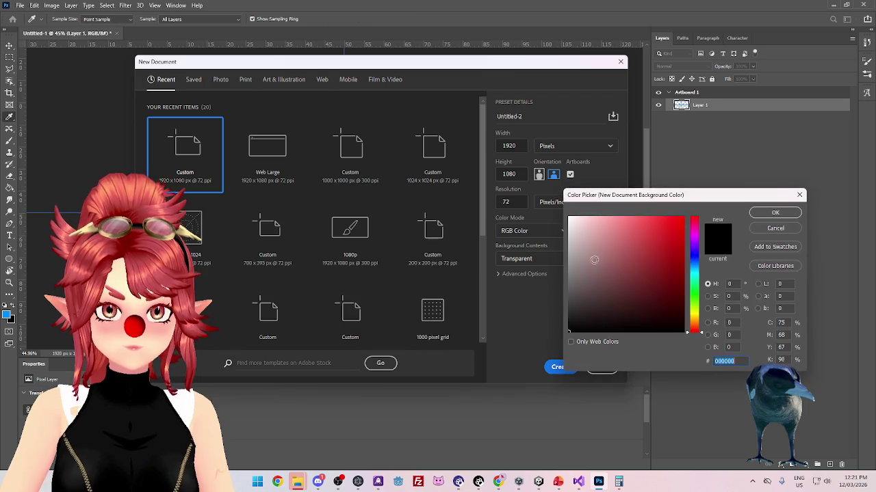
click(777, 230)
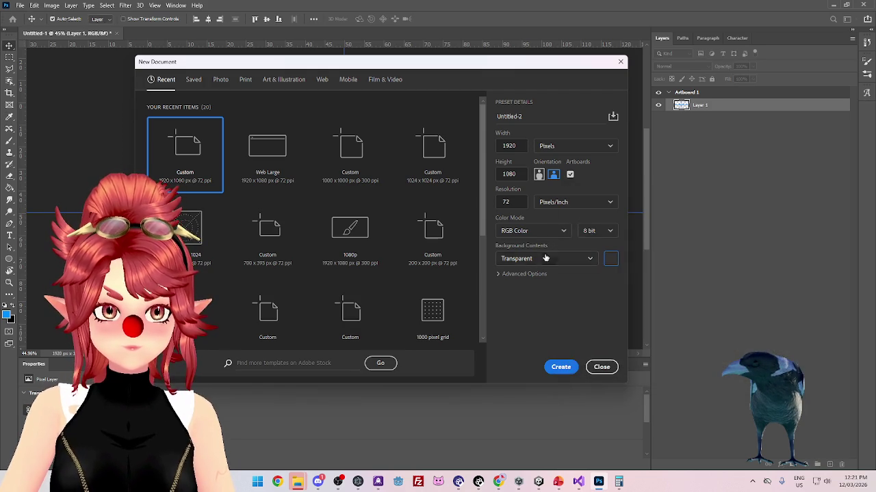
click(509, 273)
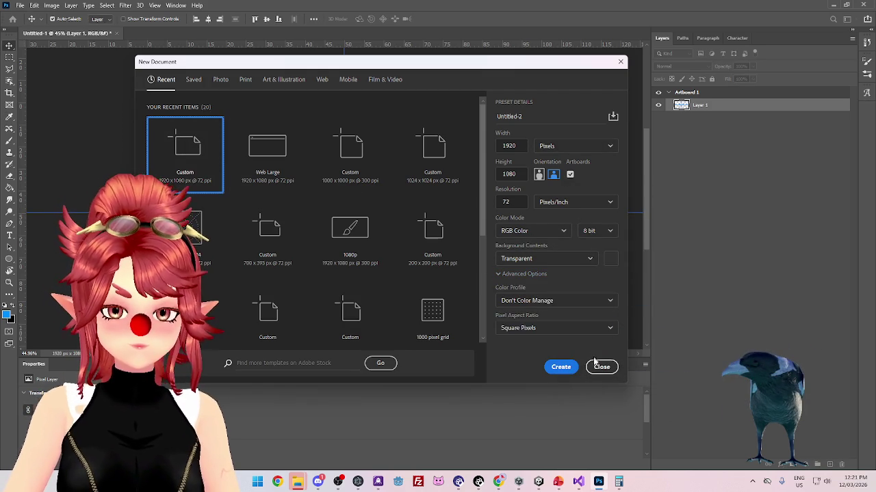
click(561, 368)
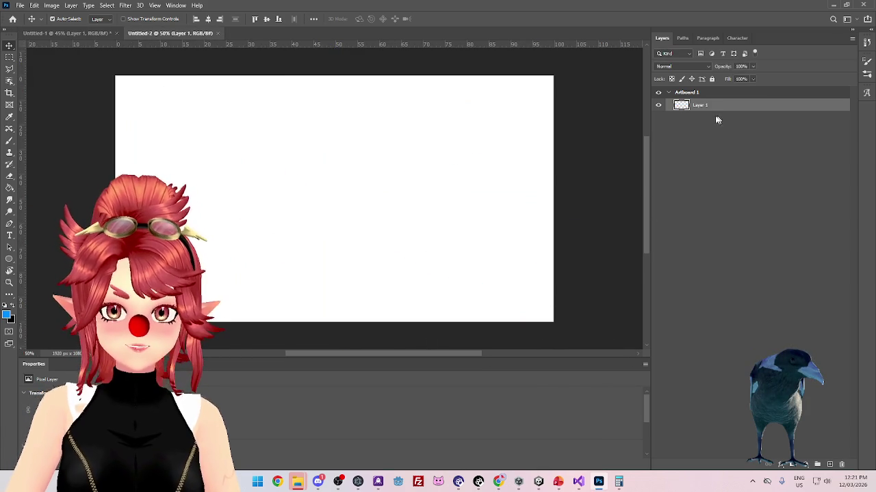
key(Delete)
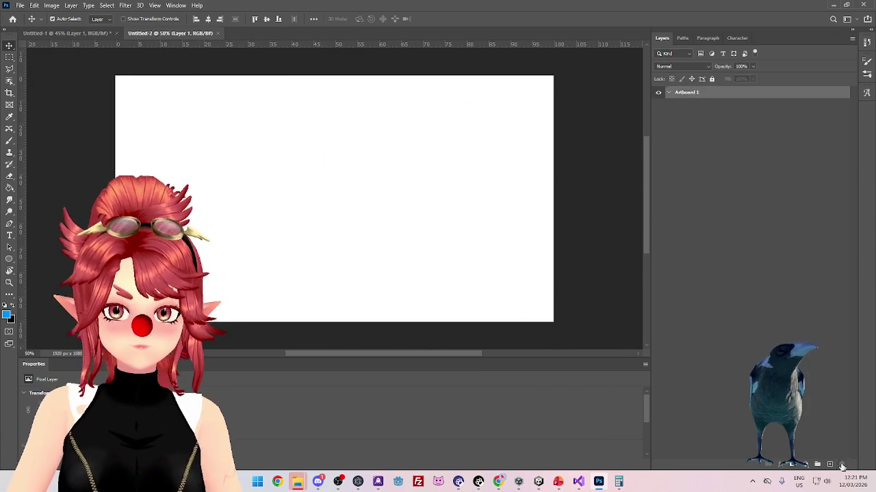
click(68, 33)
click(171, 33)
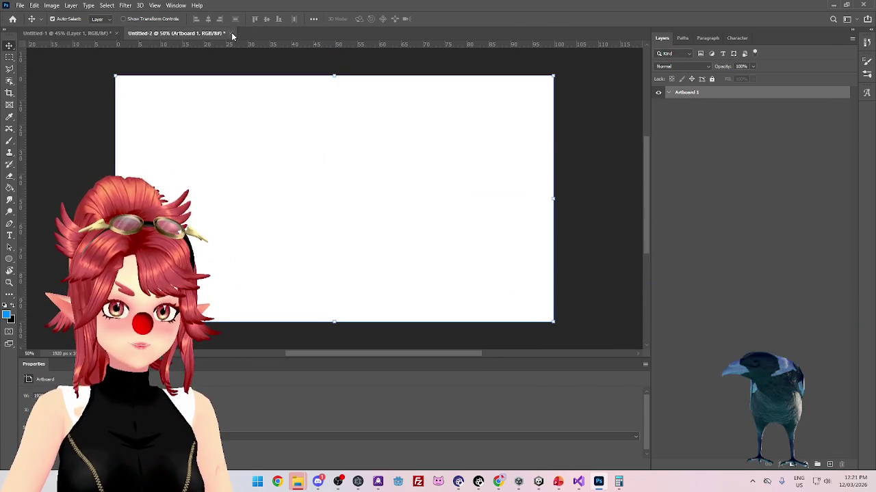
click(231, 33)
click(444, 179)
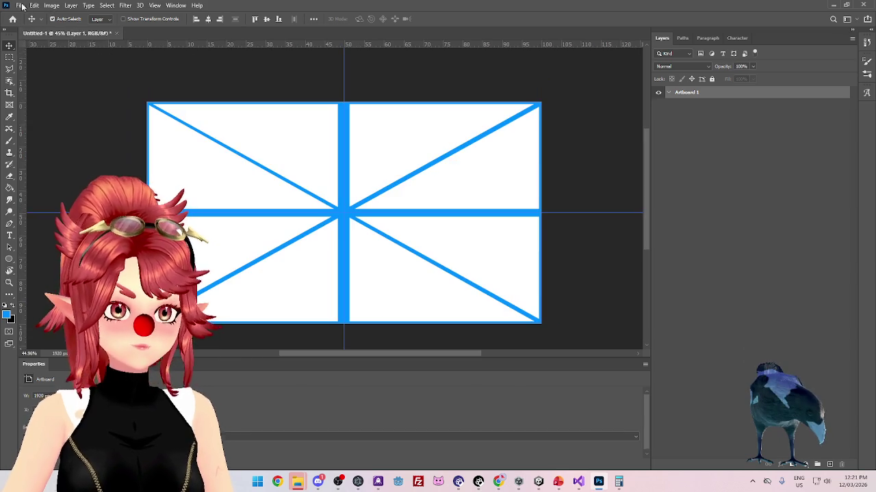
click(21, 5)
right_click(173, 38)
click(216, 89)
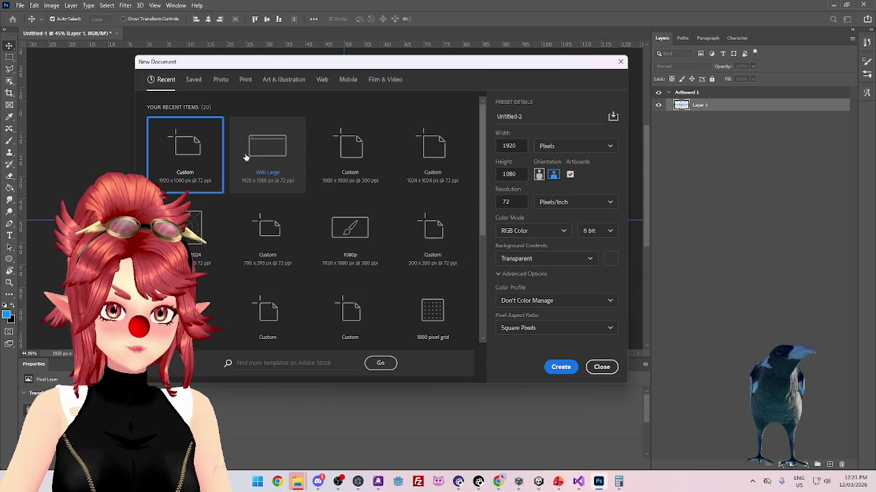
click(217, 81)
click(245, 80)
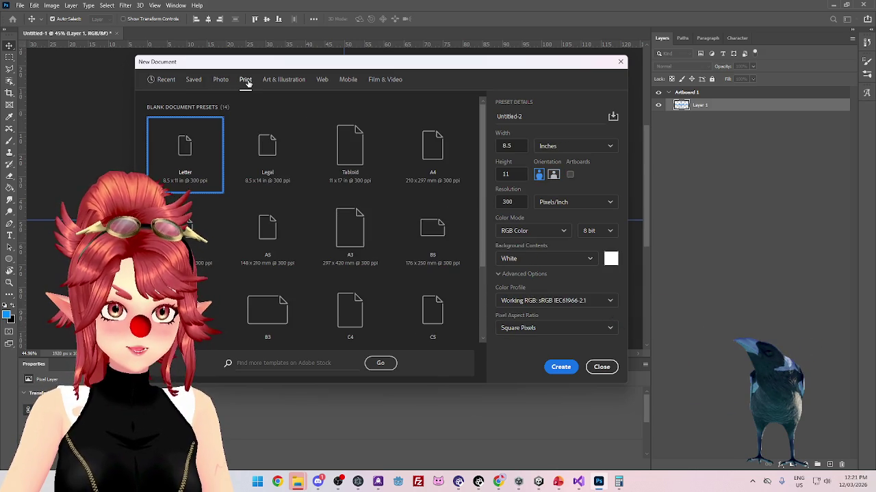
click(320, 80)
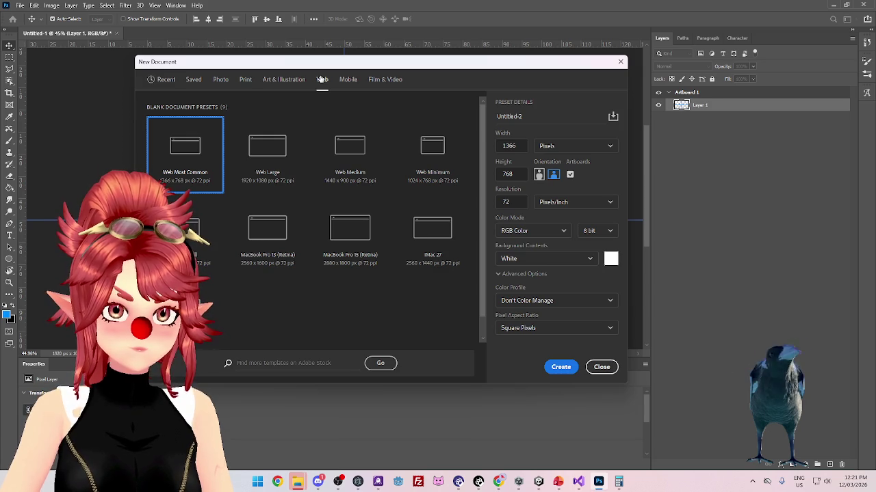
click(273, 138)
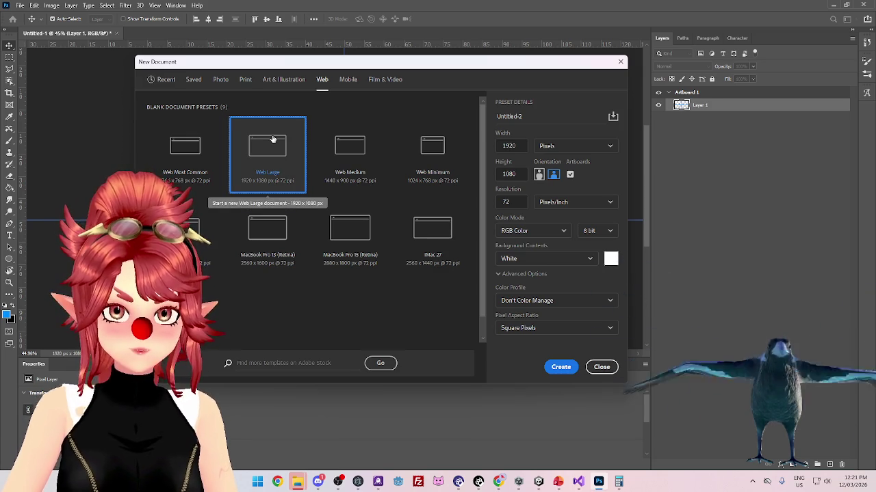
click(347, 80)
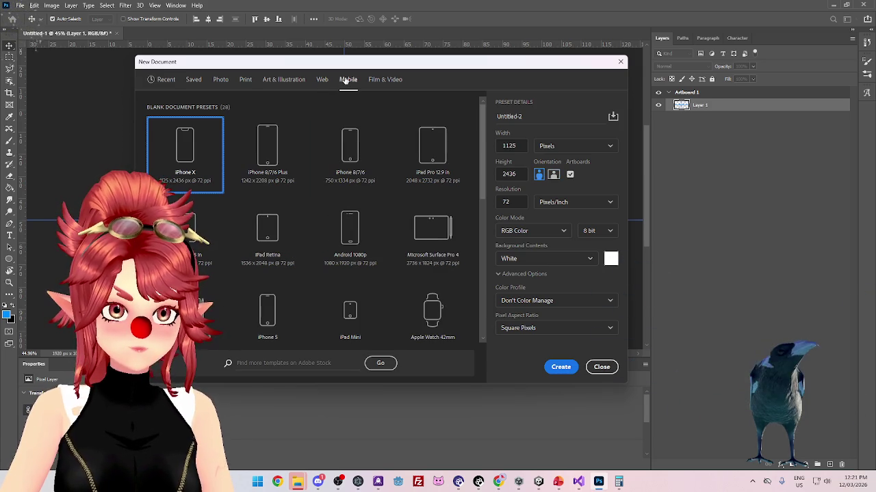
click(380, 80)
click(323, 81)
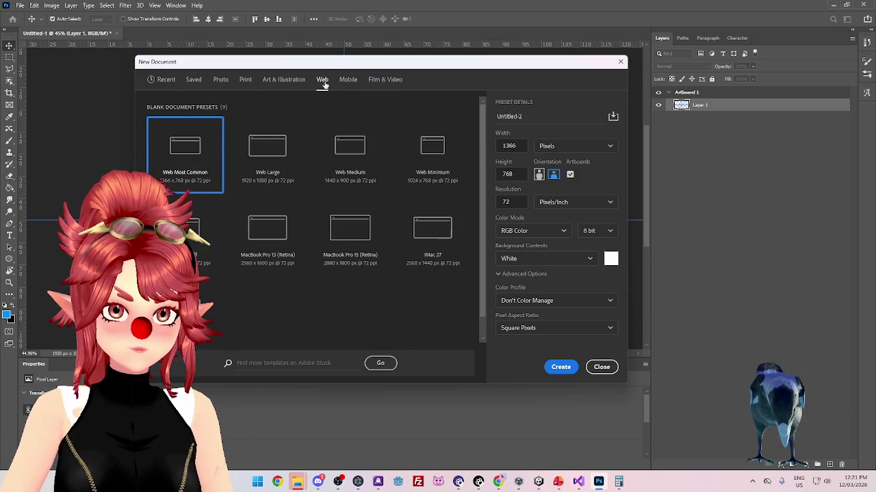
click(582, 258)
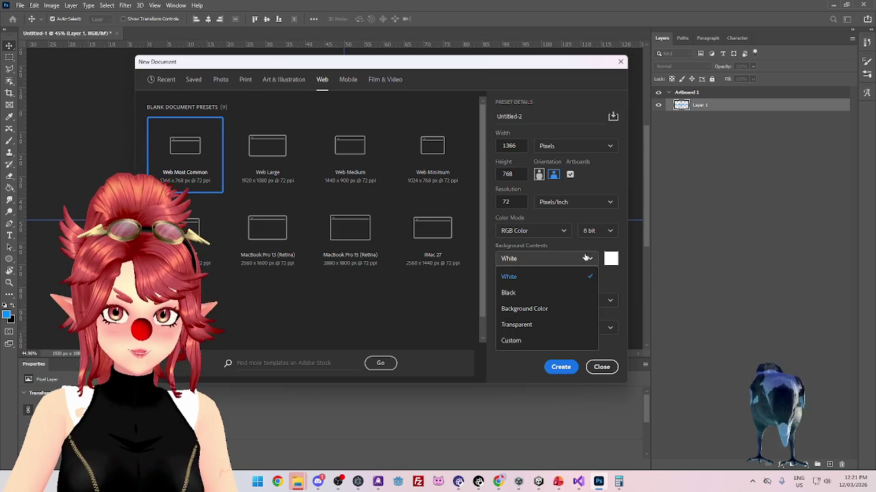
click(524, 327)
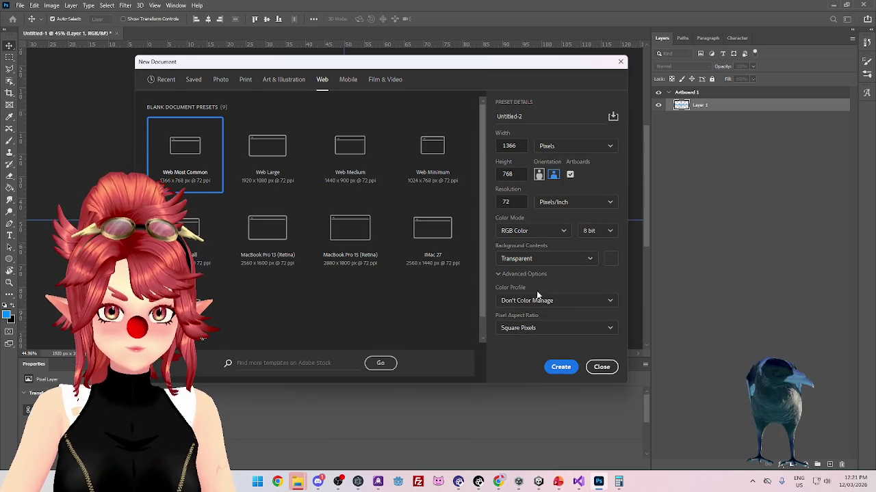
click(541, 301)
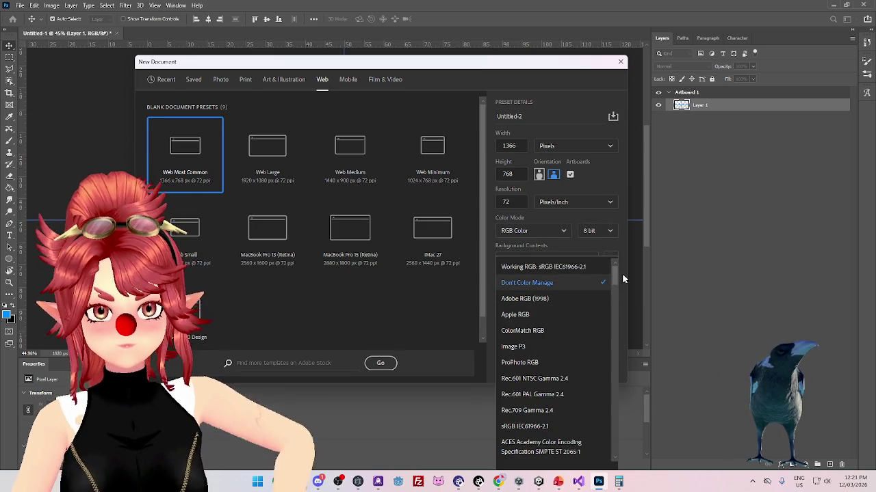
click(575, 282)
click(554, 328)
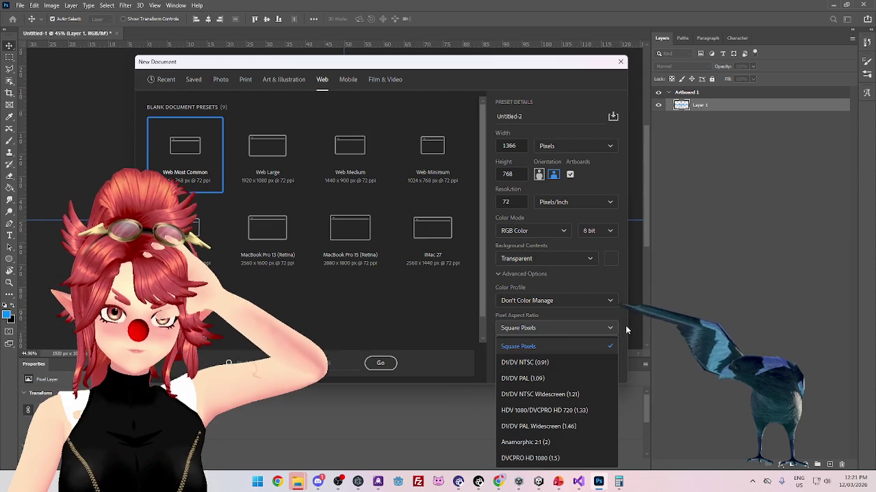
click(626, 326)
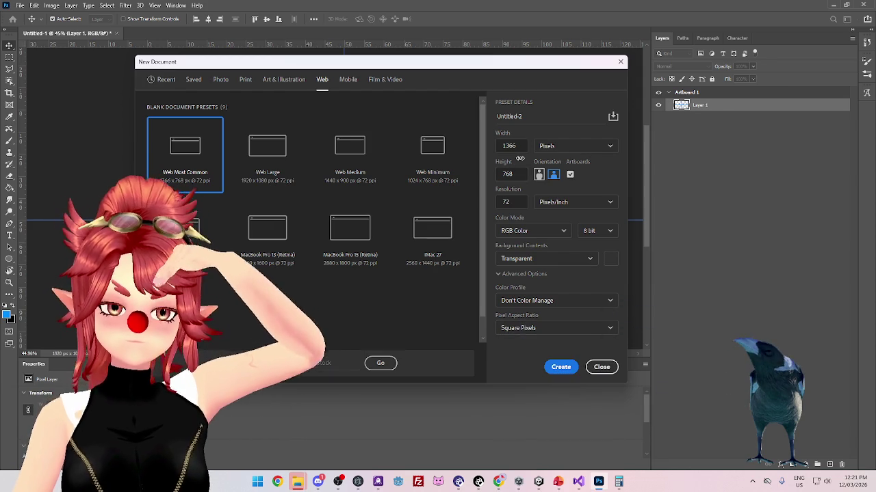
click(600, 368)
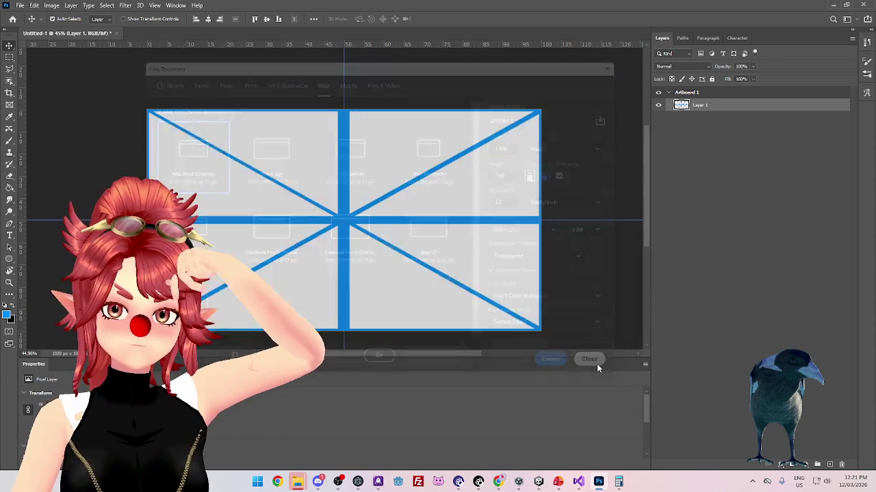
click(51, 5)
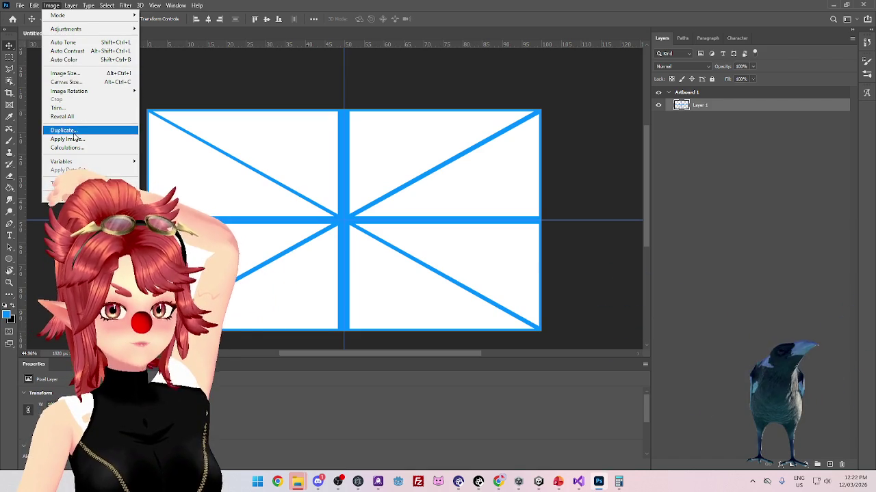
mouse_move(32, 6)
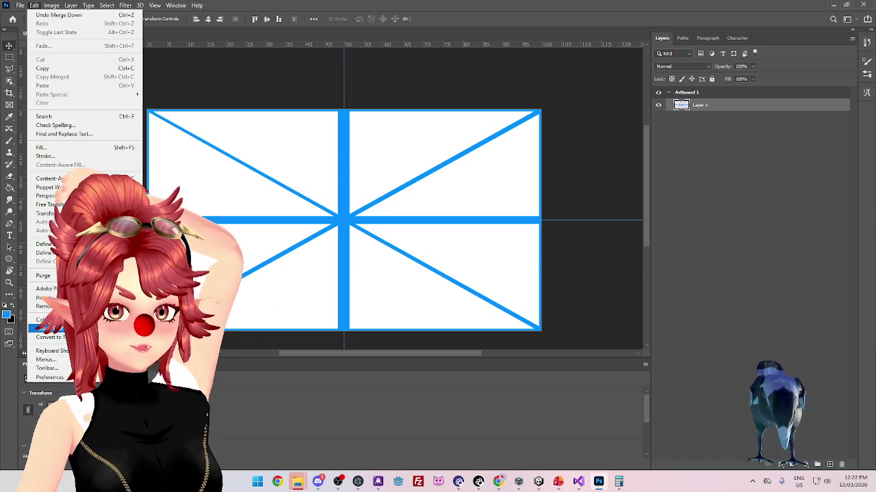
click(52, 329)
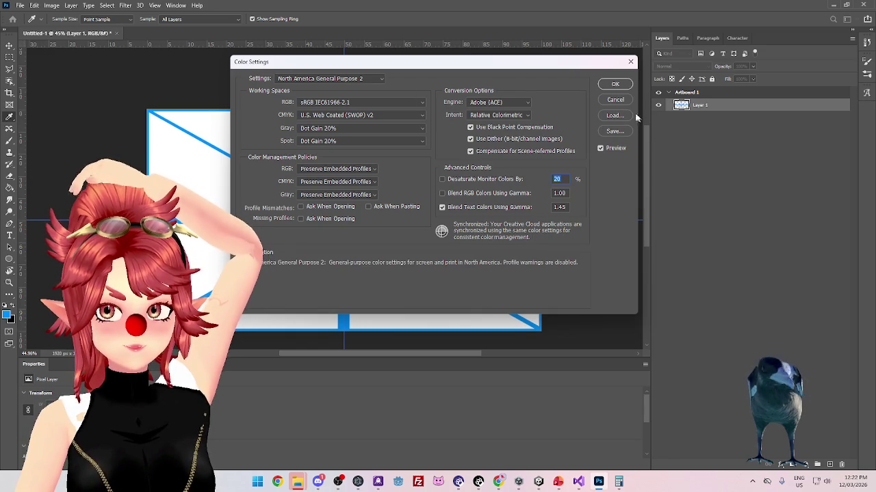
click(615, 100)
click(31, 6)
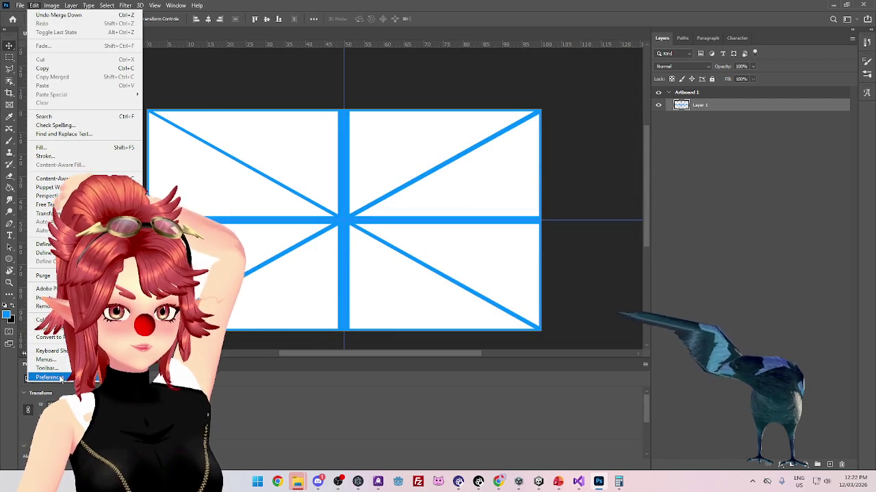
mouse_move(60, 378)
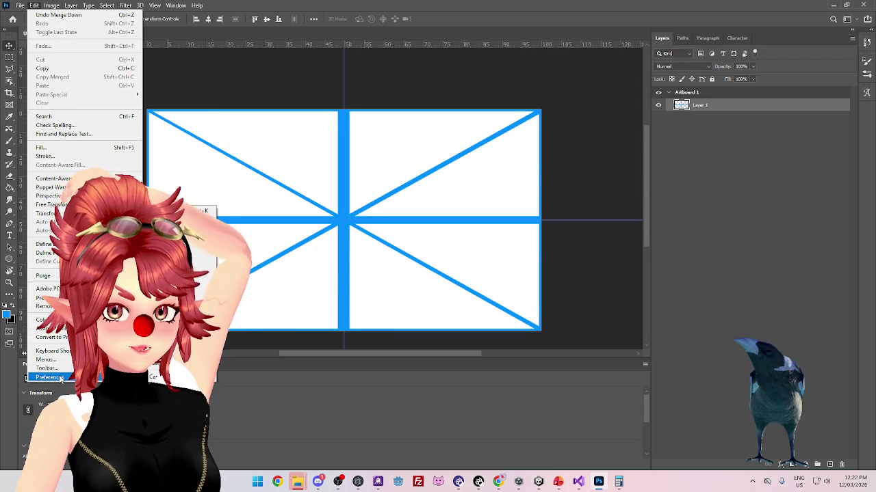
mouse_move(19, 7)
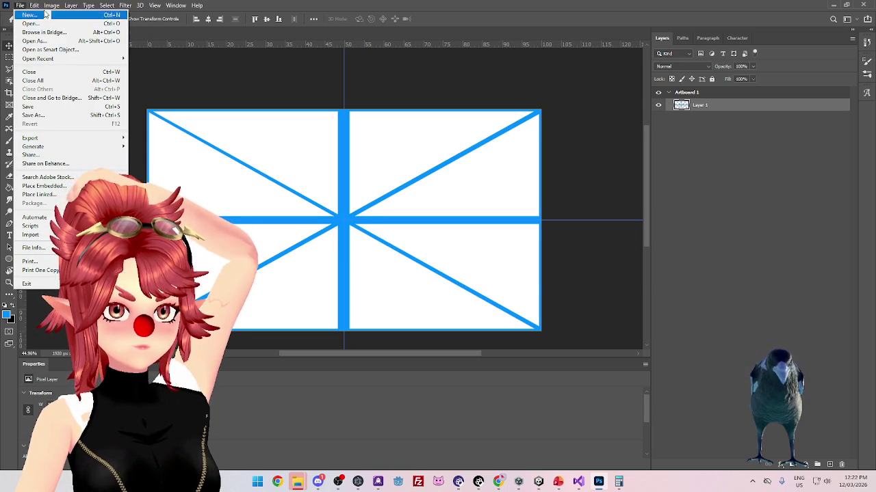
click(221, 36)
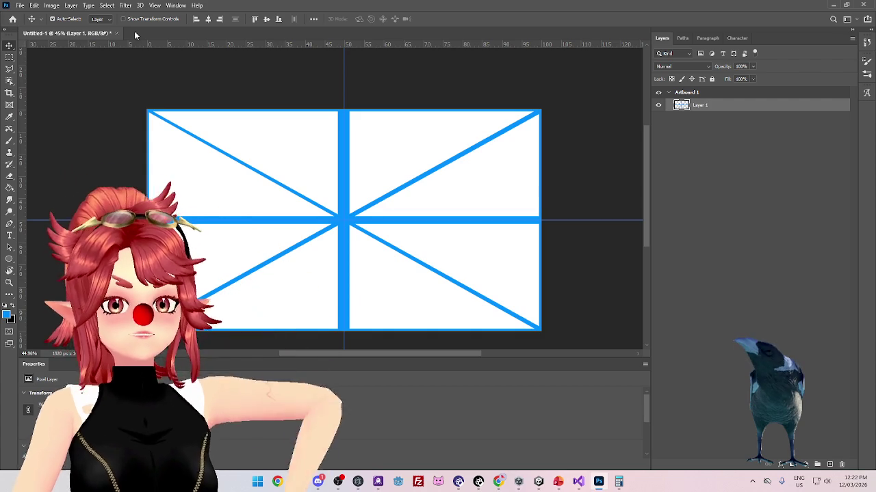
Start a new document and compare the 1000 px, 1920×1080 web and 1024×1024 presets
right_click(134, 31)
click(162, 83)
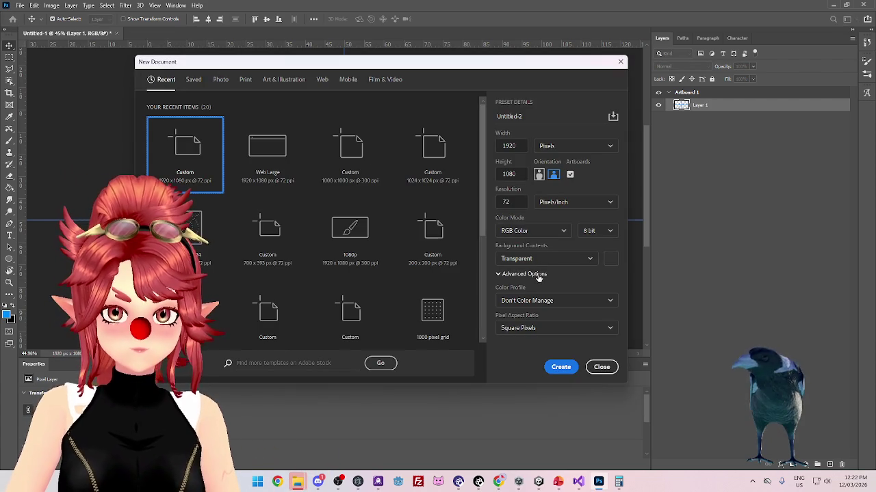
click(522, 275)
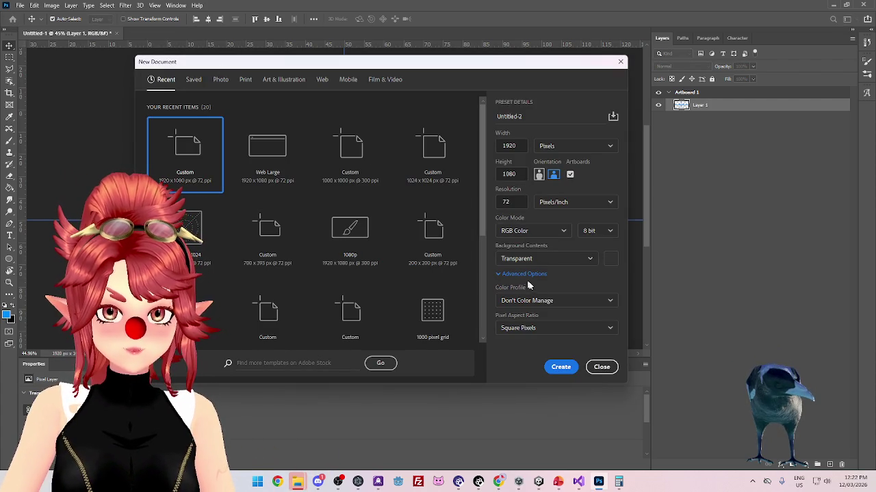
click(524, 276)
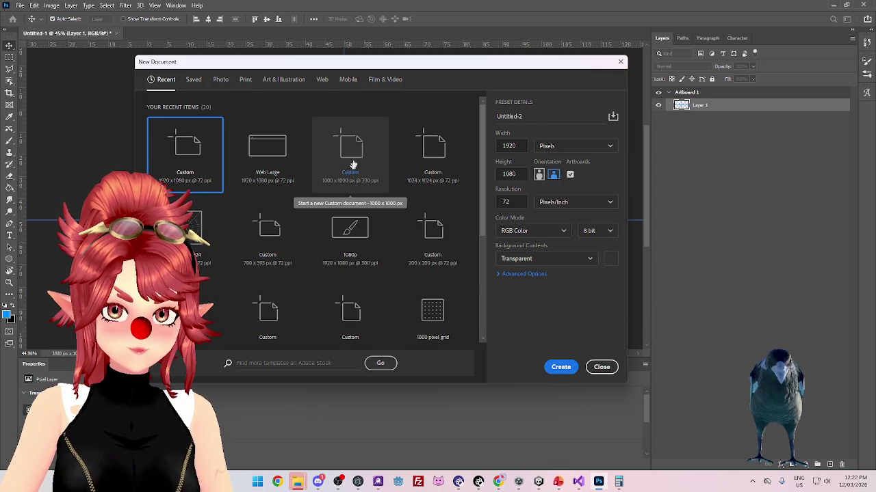
click(334, 145)
click(271, 144)
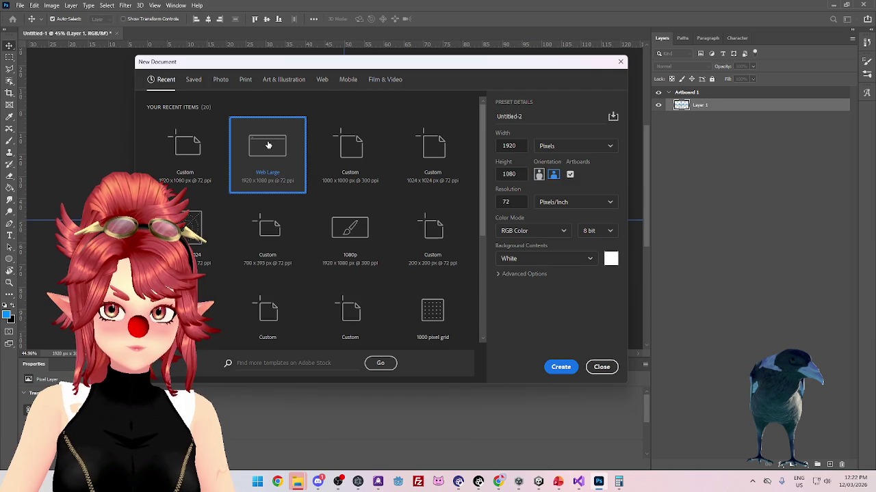
click(357, 143)
click(429, 149)
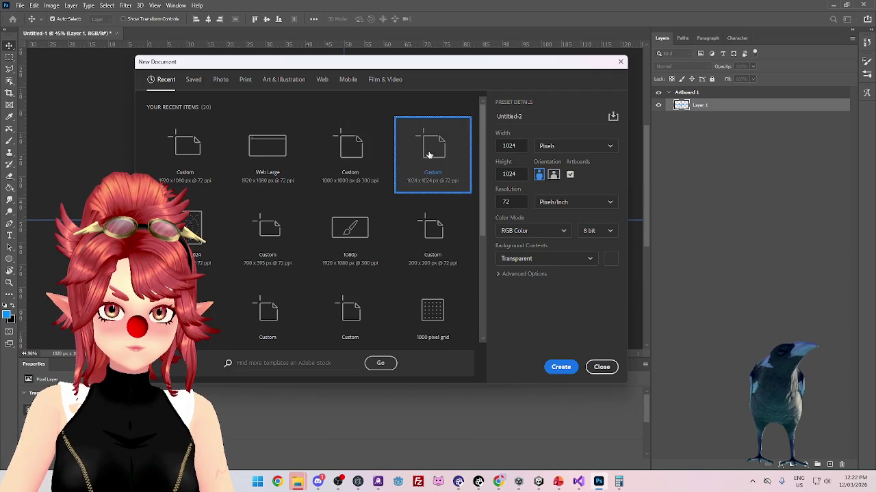
Create a 1080p document with a Transparent background at 72 ppi resolution
click(346, 232)
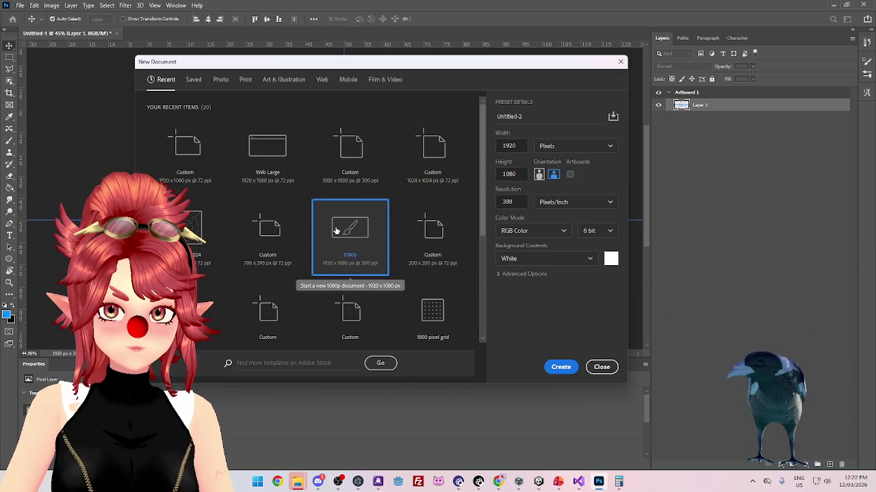
click(530, 260)
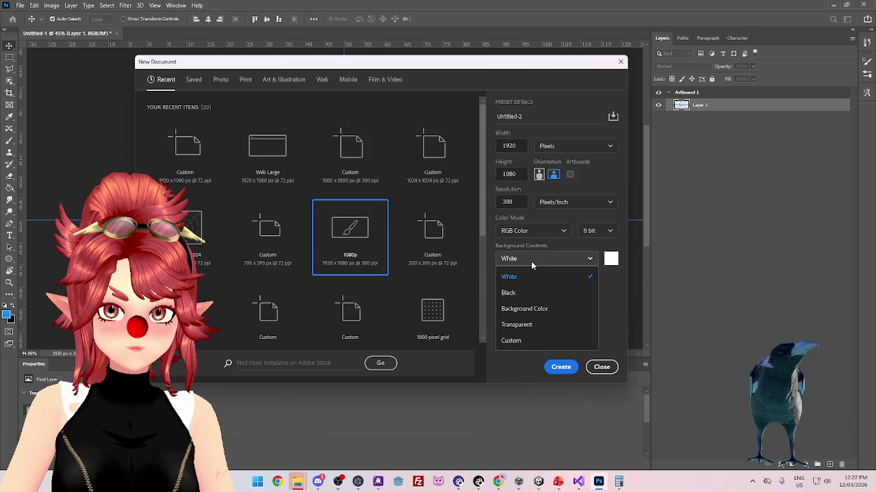
click(533, 325)
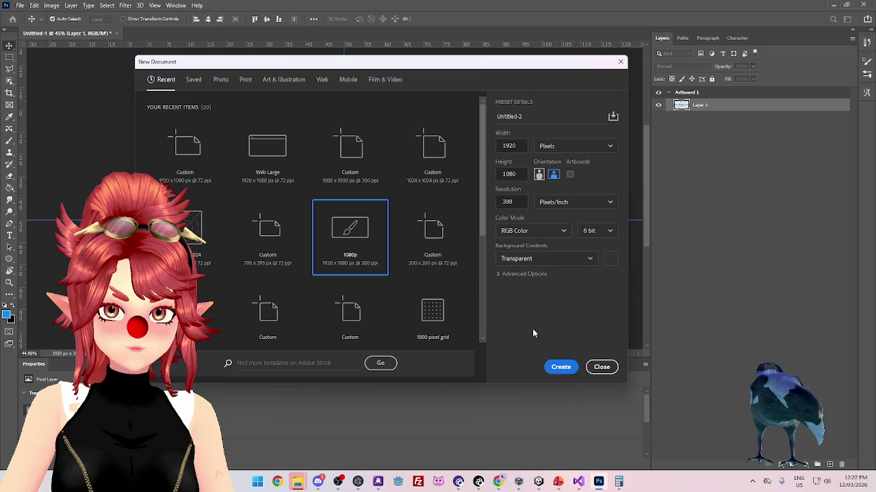
double_click(512, 202)
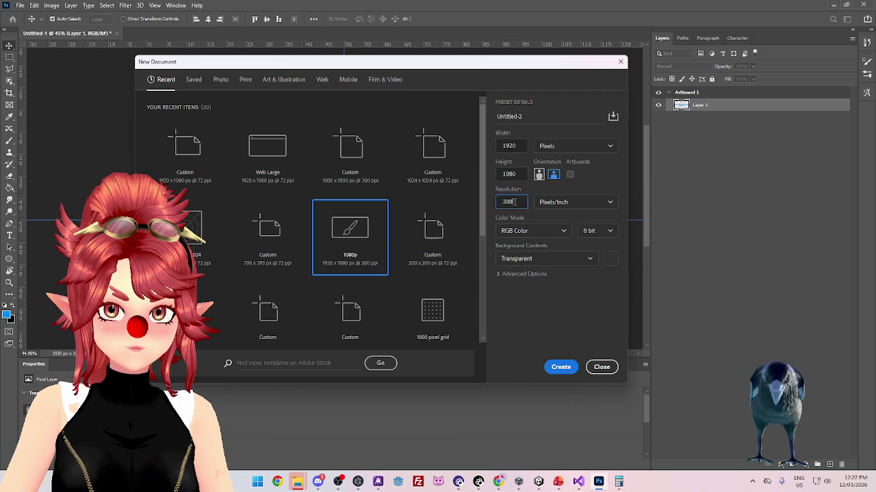
text(72)
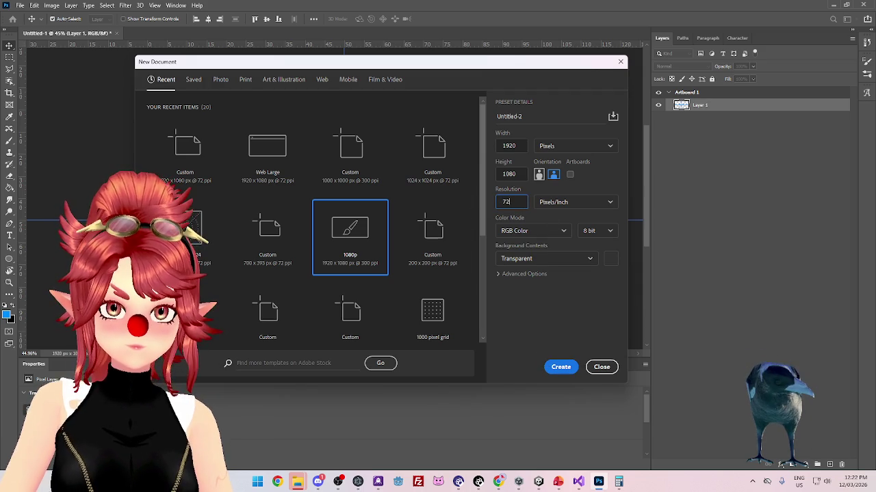
click(553, 367)
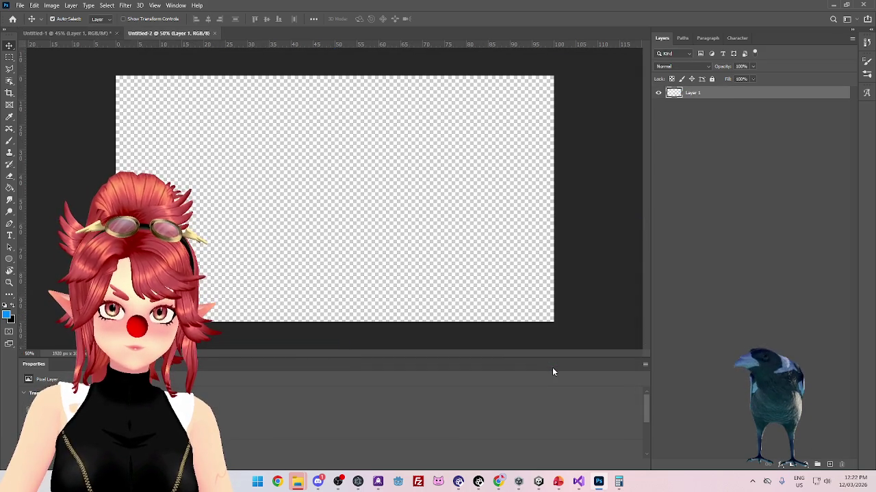
Copy the blue guide layer from Untitled-1 into Untitled-2 and delete the empty Layer 1
click(65, 33)
mouse_move(697, 106)
mouse_down()
mouse_move(137, 38)
mouse_move(157, 34)
mouse_move(794, 176)
mouse_move(727, 109)
mouse_move(726, 119)
mouse_move(572, 102)
mouse_move(160, 34)
mouse_move(273, 163)
mouse_move(334, 176)
mouse_move(339, 199)
mouse_up()
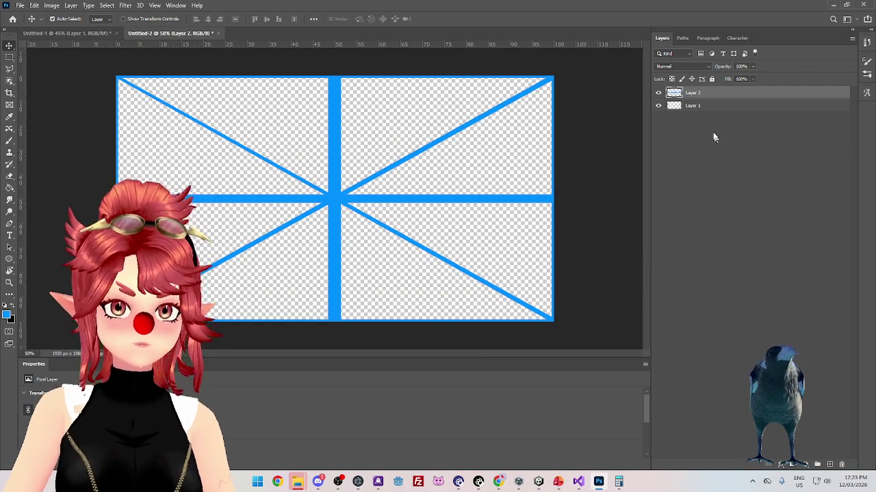
click(699, 107)
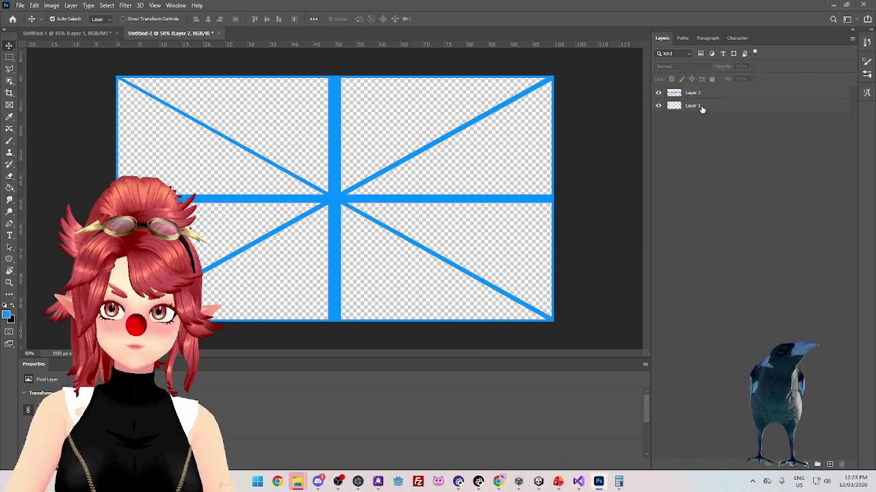
click(840, 463)
click(20, 6)
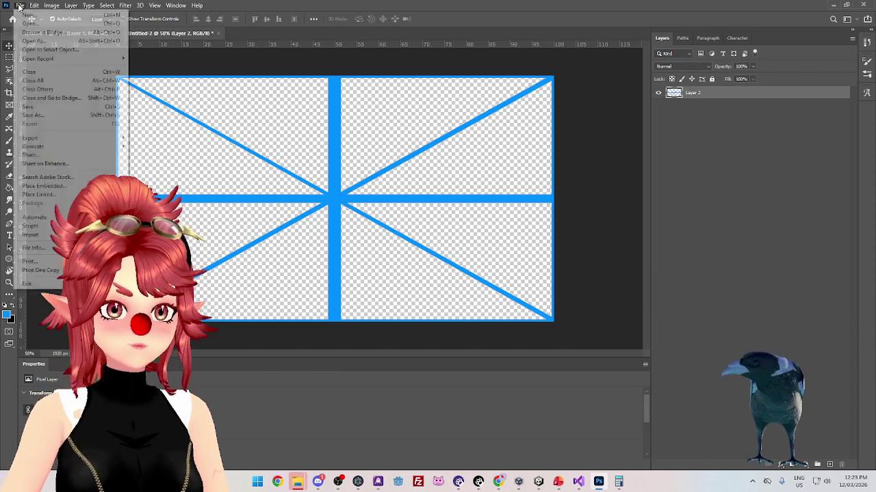
Save Untitled-2 in PNG format over ScreenGuide.png, confirming the replace and PNG options
click(70, 116)
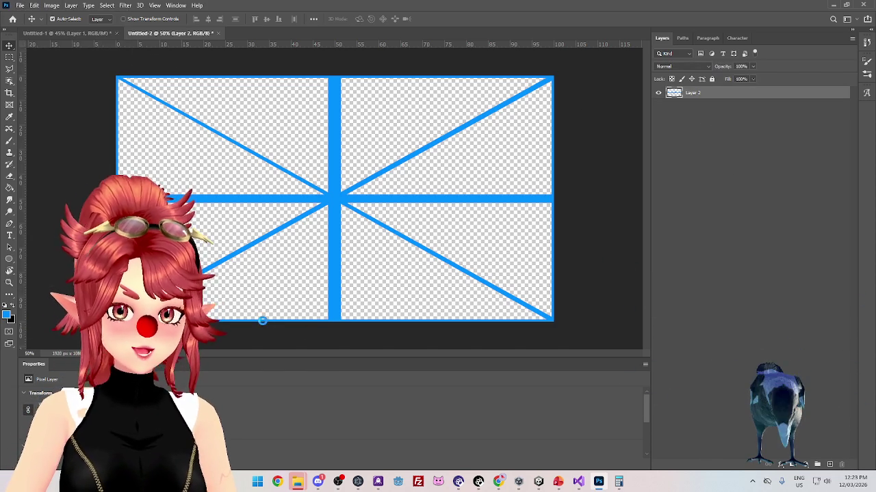
click(308, 249)
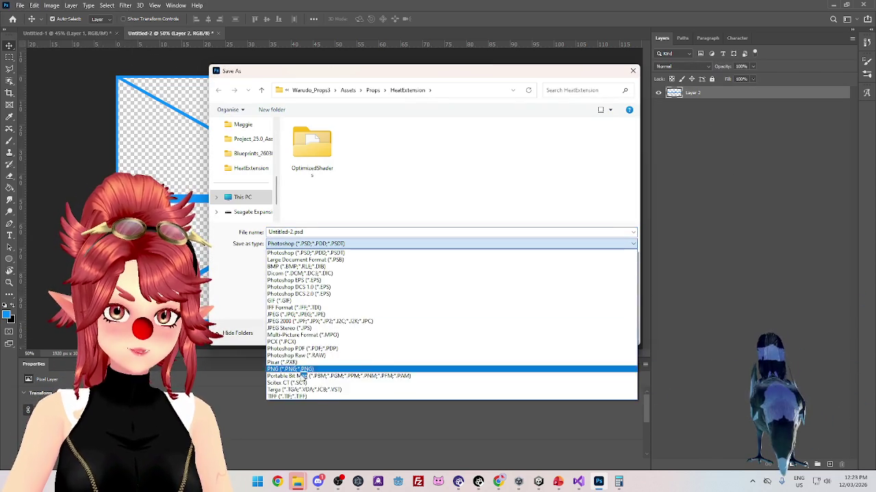
click(315, 369)
click(463, 147)
click(557, 333)
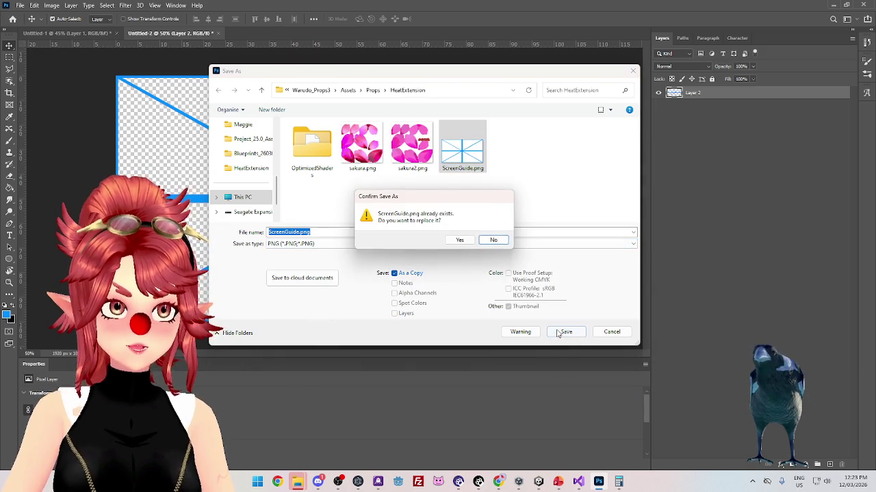
click(454, 238)
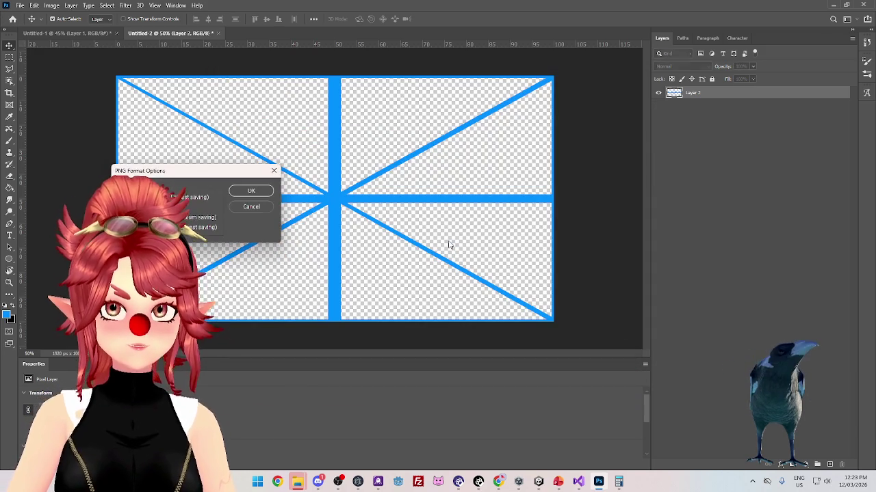
click(248, 190)
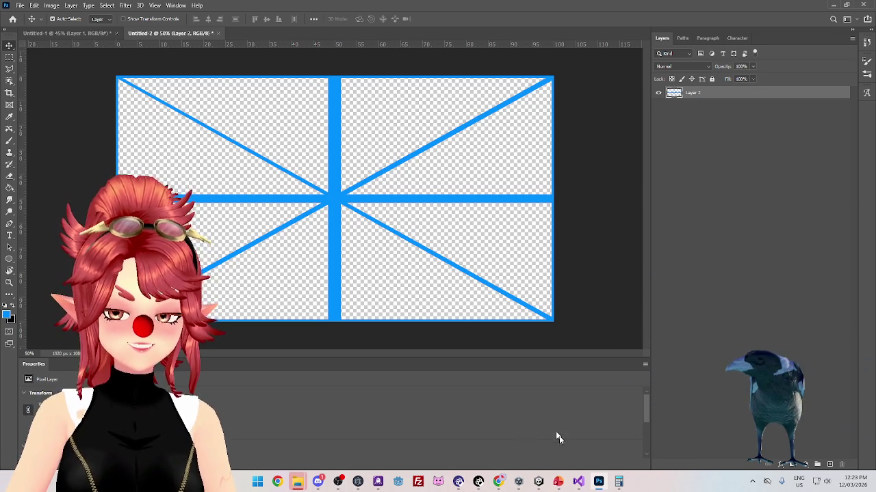
In Unity, lower the guide plane's Albedo alpha so the plane becomes see-through
mouse_move(538, 483)
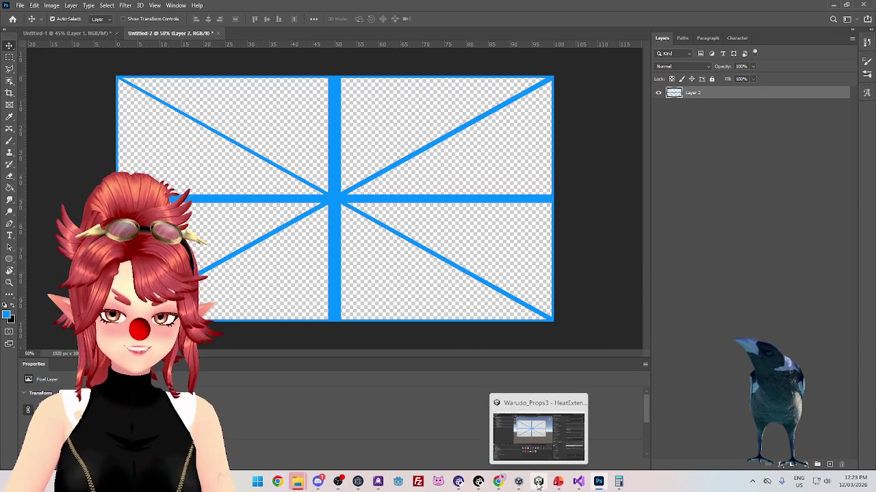
click(478, 483)
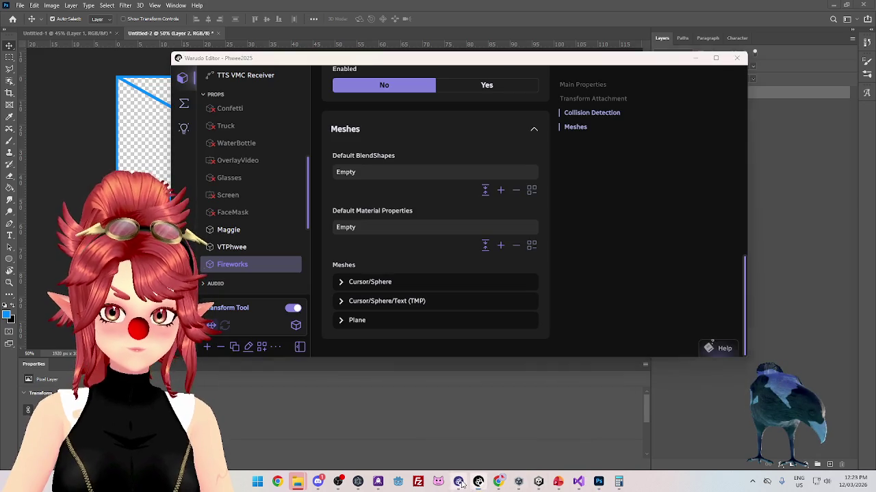
click(458, 483)
click(478, 483)
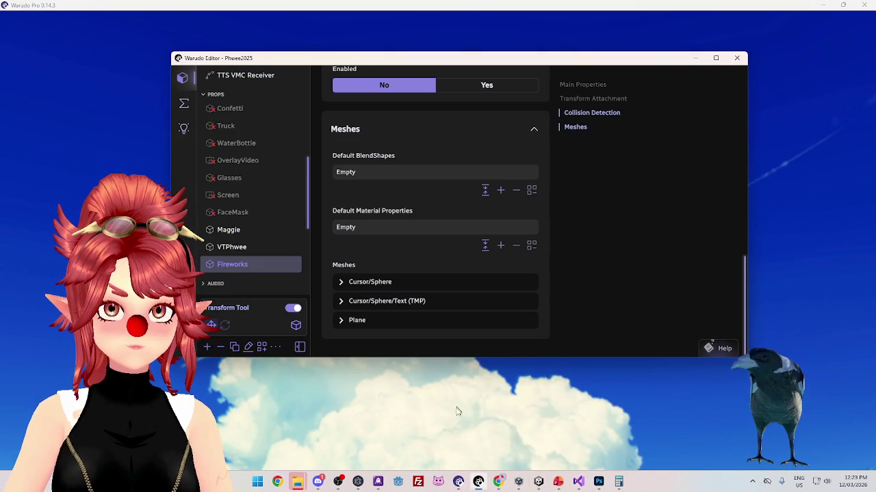
click(539, 482)
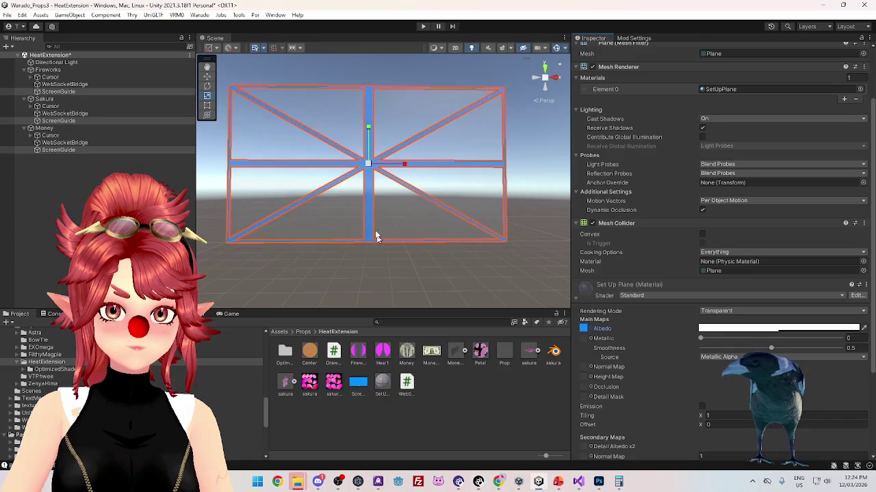
drag(425, 237, 430, 267)
mouse_move(313, 180)
mouse_down()
mouse_move(445, 203)
mouse_move(443, 231)
mouse_up()
click(730, 329)
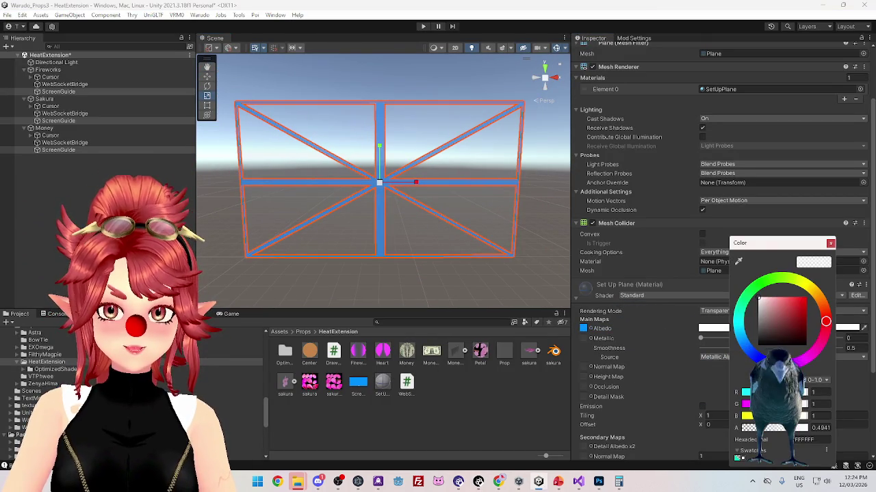
click(752, 429)
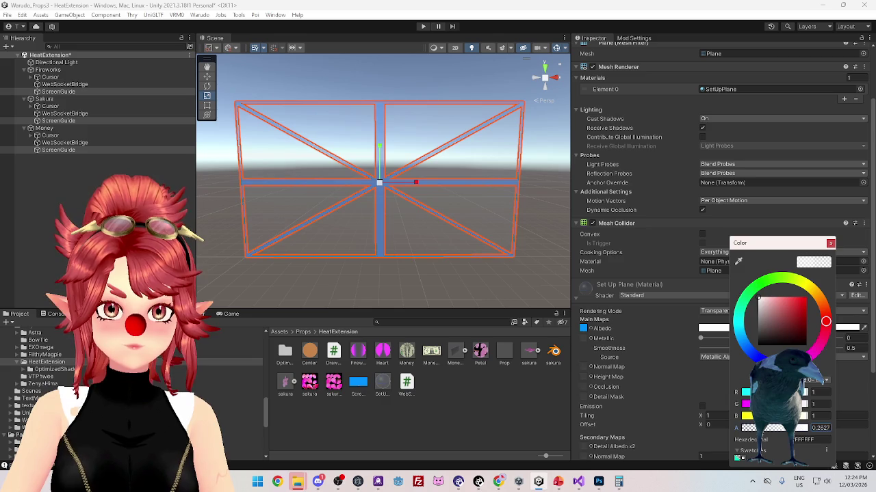
click(763, 429)
drag(472, 225, 397, 205)
Save the Fireworks object as a prefab in HeatExtension and delete the old Prop prefab
click(55, 71)
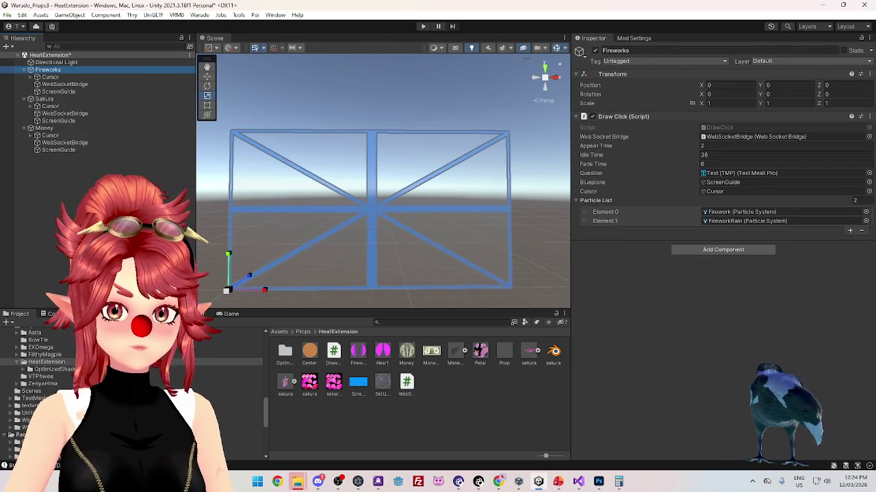
drag(440, 419, 441, 420)
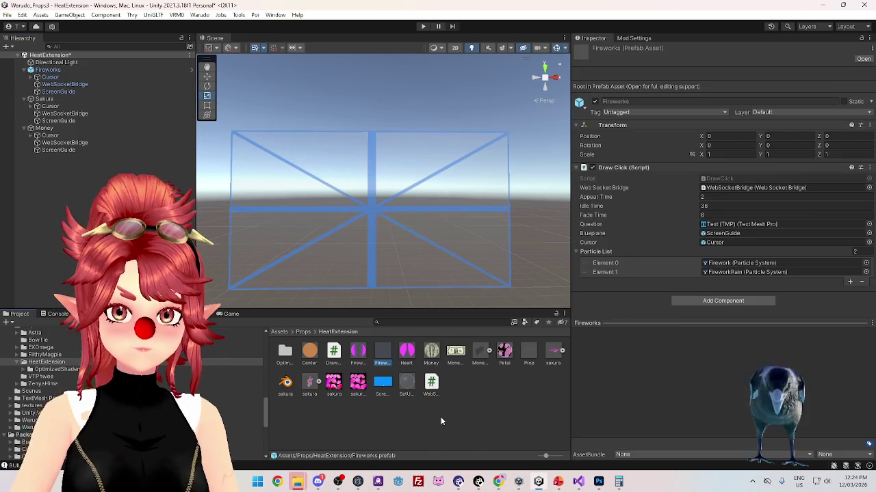
click(528, 351)
click(463, 258)
Rename the Fireworks prefab to Prop
click(382, 352)
text(op)
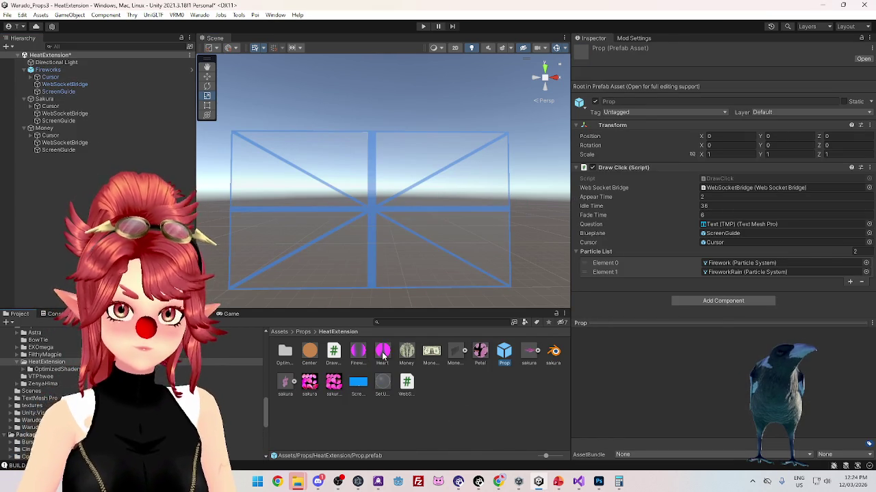
key(Return)
Run Warudo Build Mod, saving the modified scene so the export proceeds
click(199, 15)
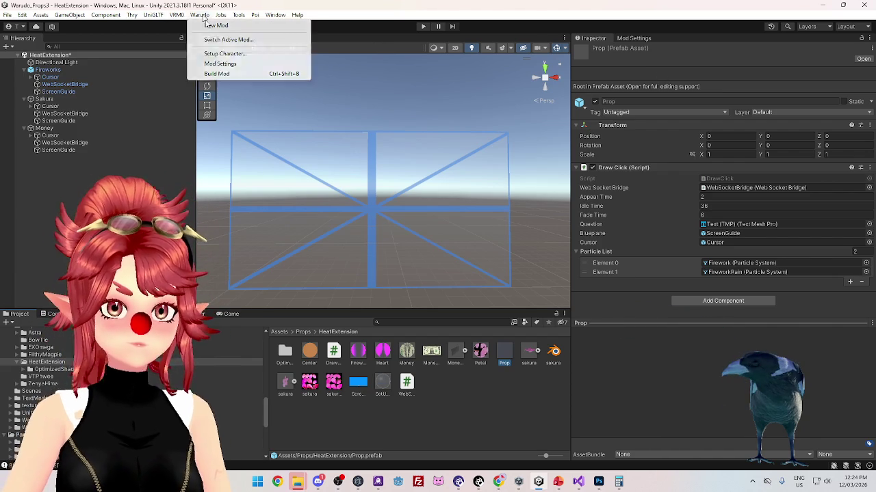
click(212, 73)
click(441, 259)
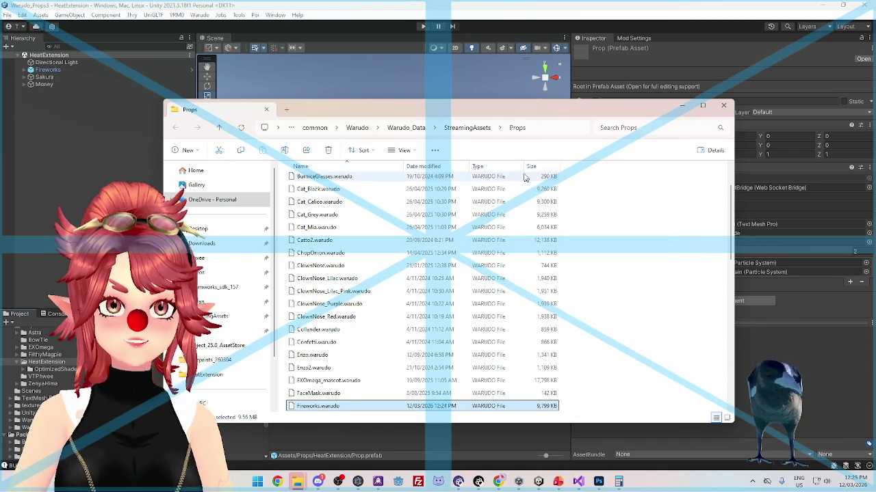
Bring Unity forward, then return to the Photoshop guide image
click(590, 10)
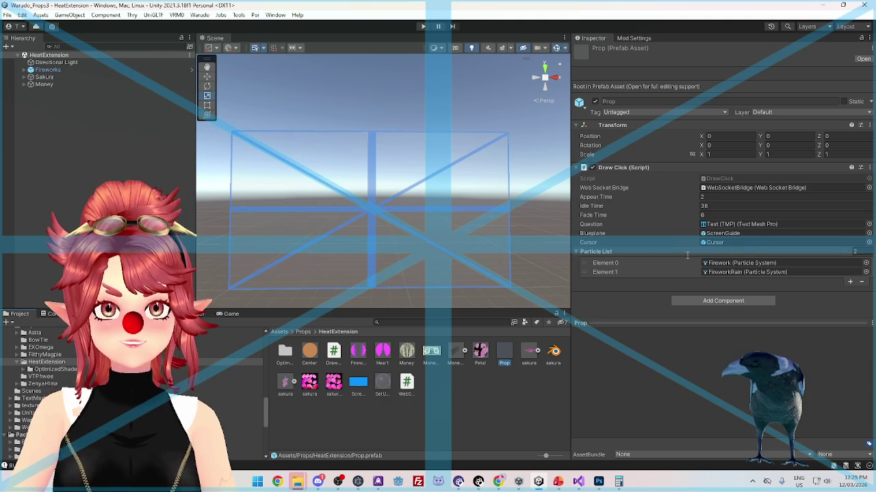
click(598, 481)
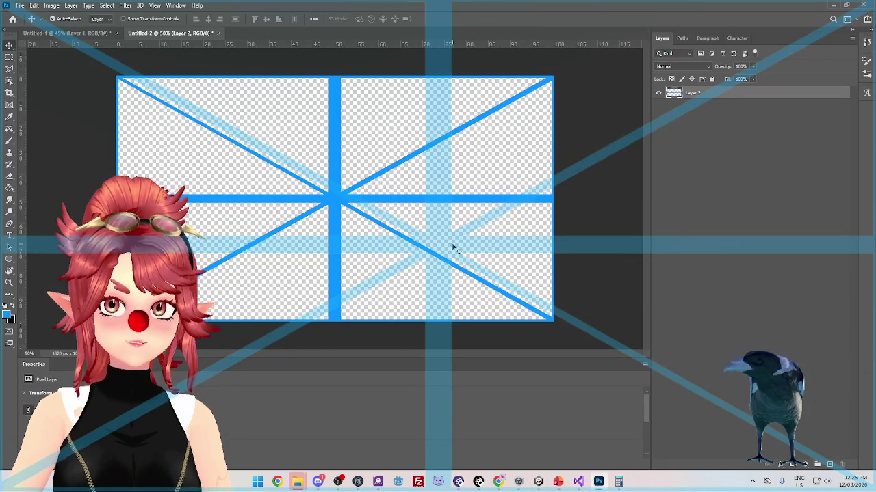
Draw a rectangular marquee selection around the centre of the blue guide canvas
click(10, 58)
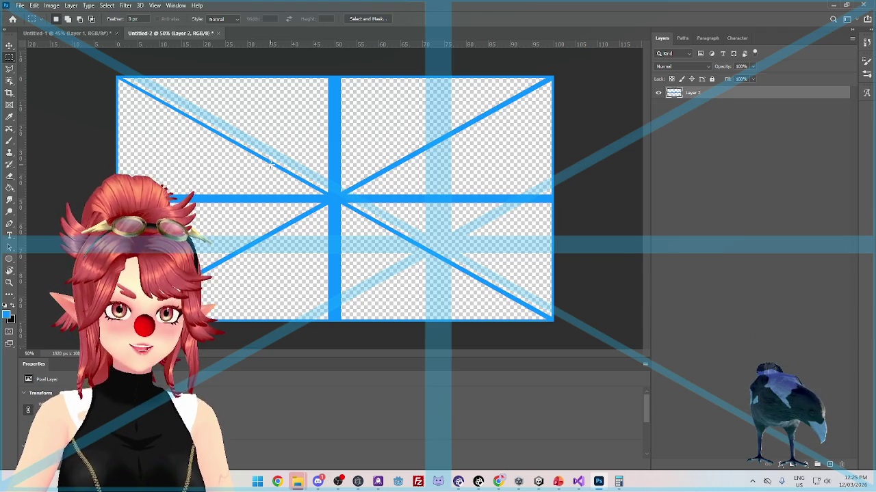
drag(273, 165, 395, 230)
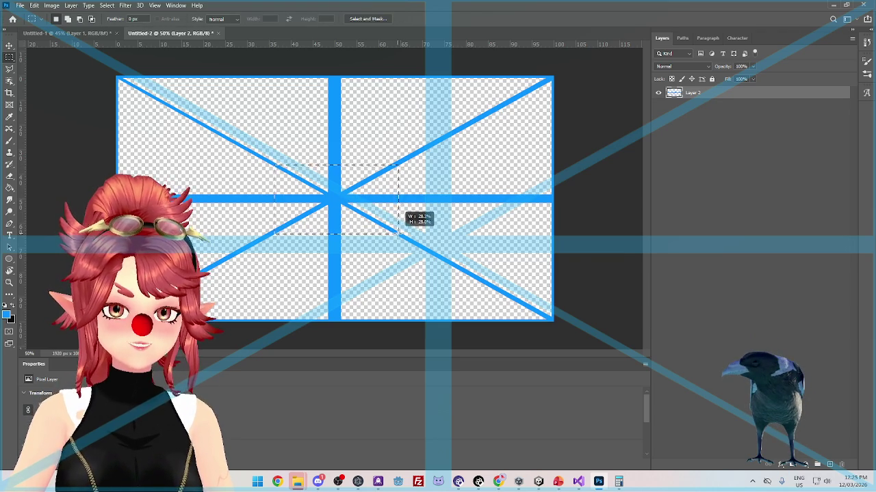
drag(396, 232, 396, 233)
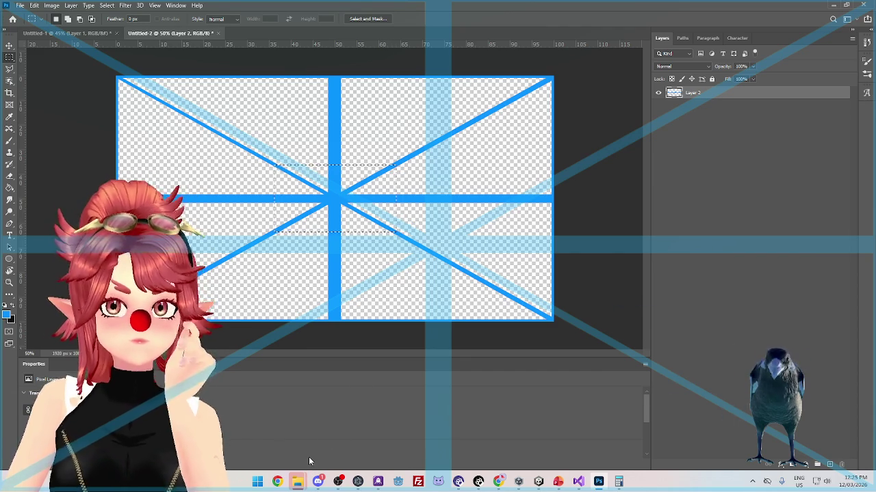
mouse_move(292, 484)
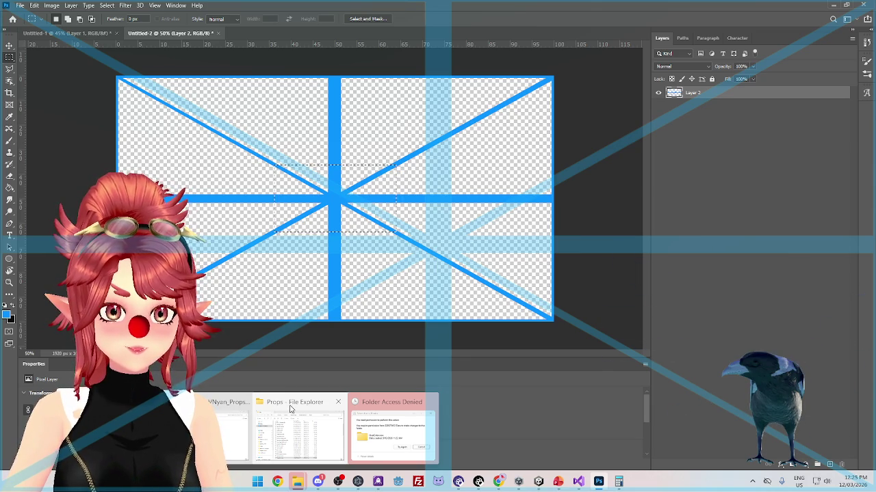
In File Explorer, open Commissioned Assets and then an artist's folder, and reposition the window
click(291, 409)
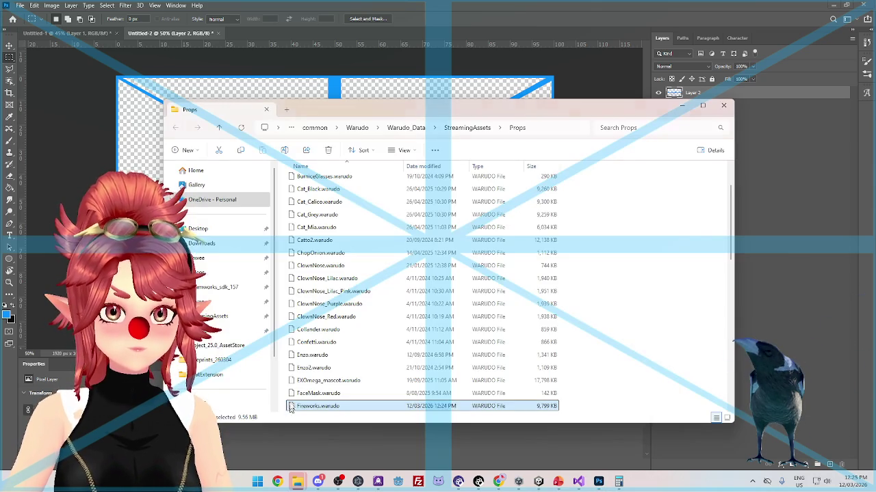
click(214, 260)
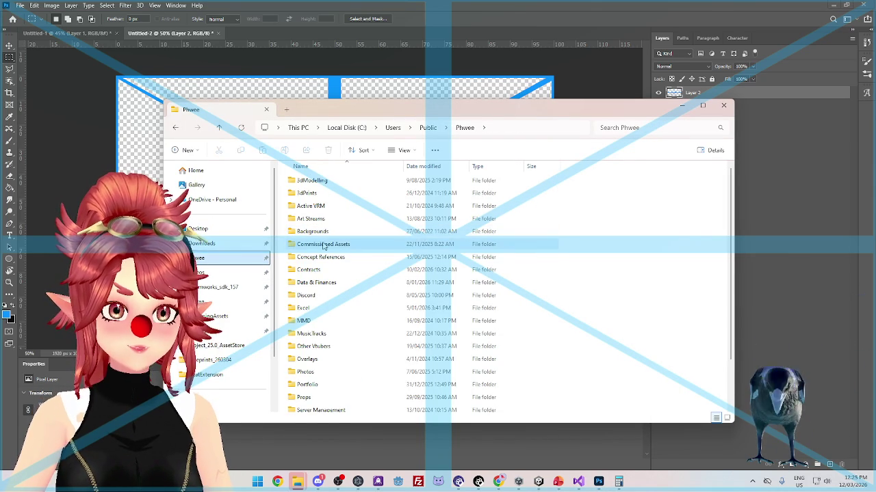
double_click(322, 245)
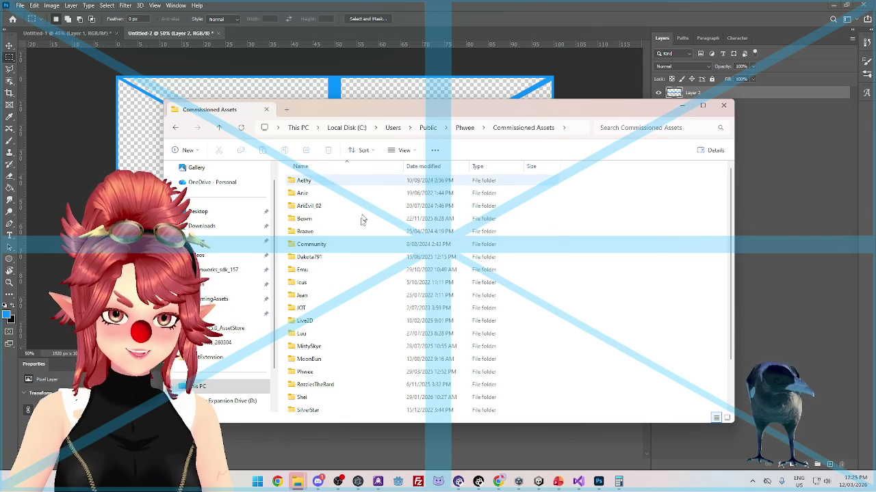
scroll(343, 280, down, 2)
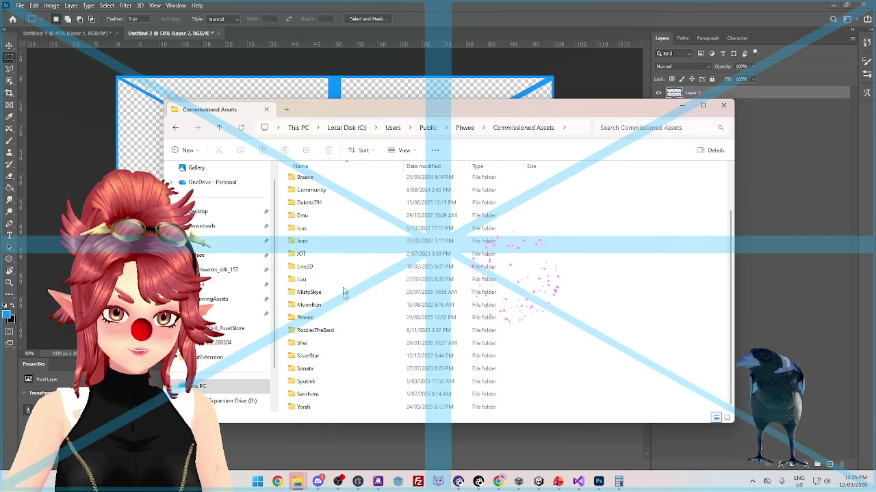
double_click(307, 343)
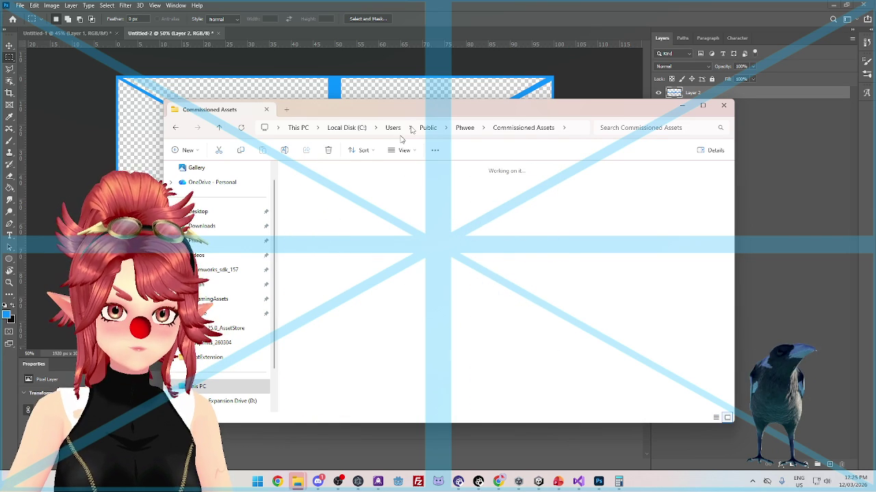
drag(423, 111, 513, 158)
mouse_move(513, 158)
mouse_down()
mouse_move(563, 209)
mouse_move(574, 267)
mouse_up()
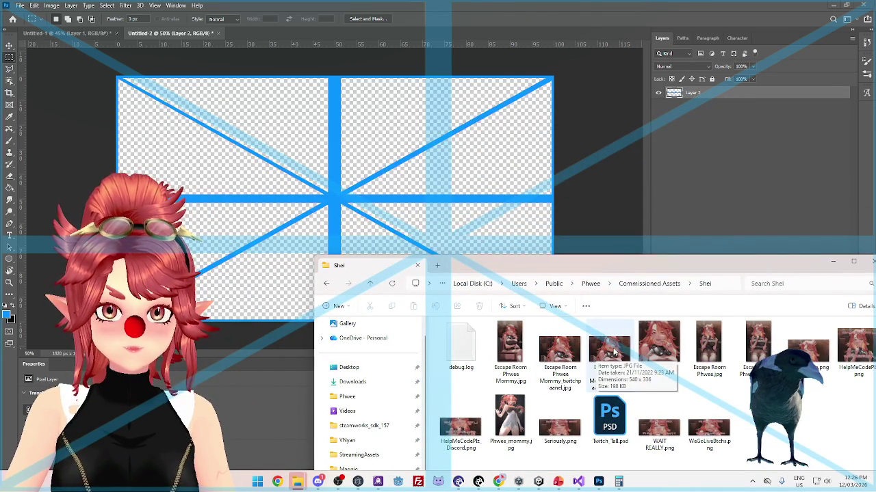
click(335, 202)
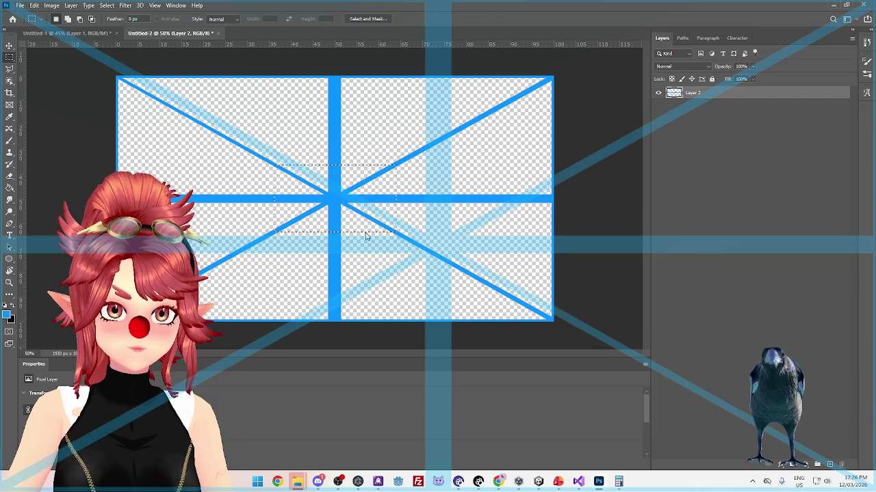
Fit the placed Escape Room Phwee Mommy_twitchpaanel_small artwork to the selection with Free Transform
key(ctrl+t)
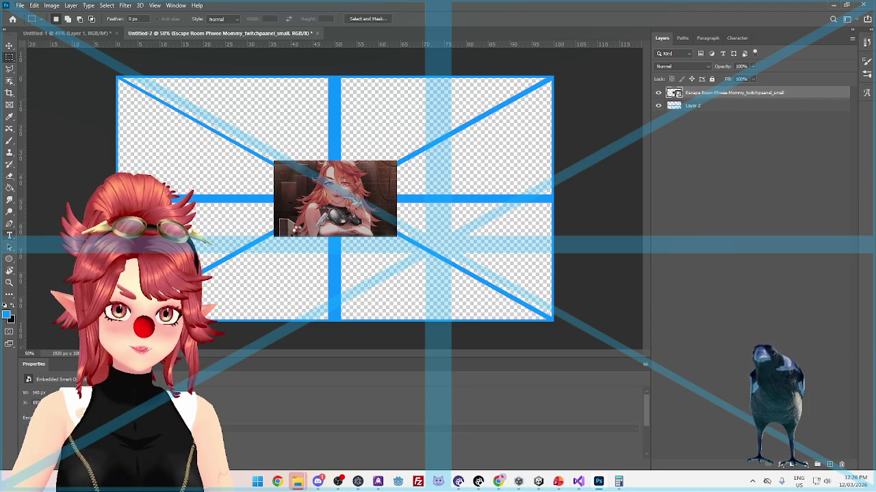
click(10, 235)
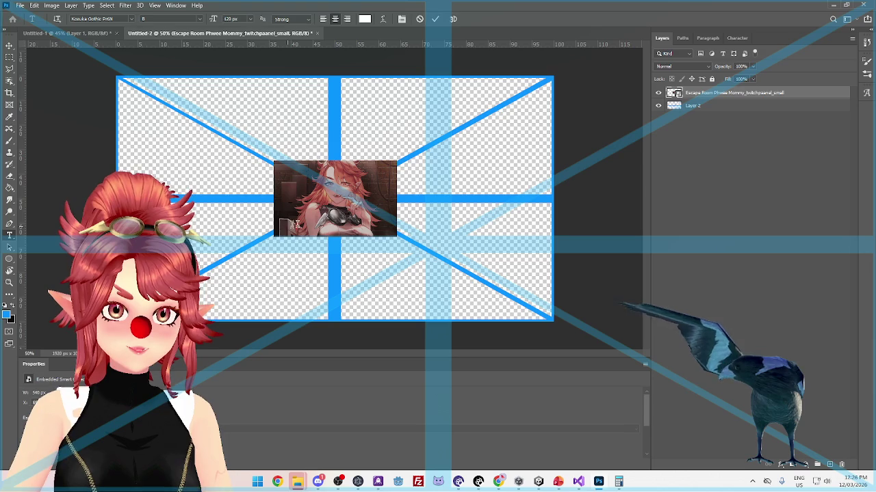
Type the credit line 'Made by PhweedomStudio' at 48 px and shift it right
click(380, 238)
text(Made)
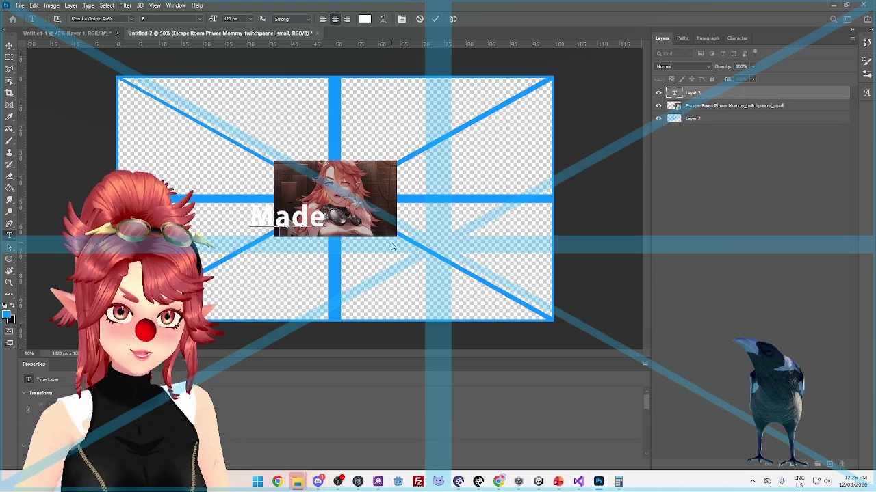
text( by Ph)
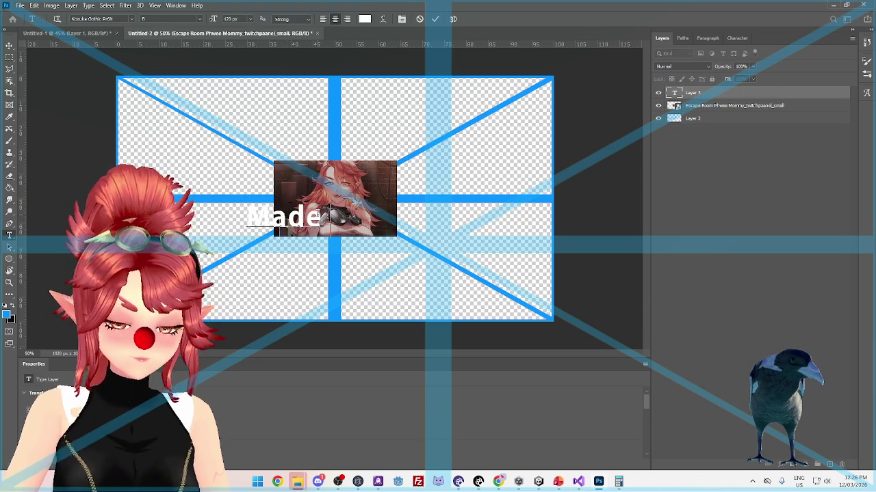
text(we)
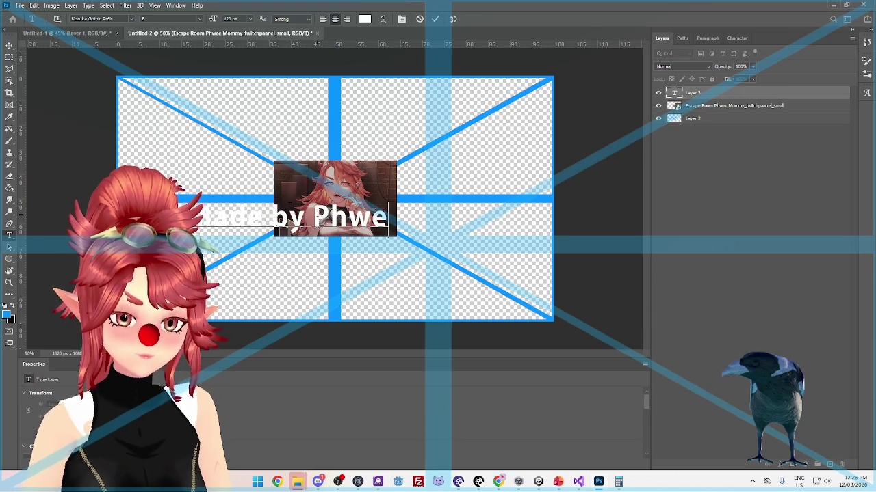
text(dom Studio)
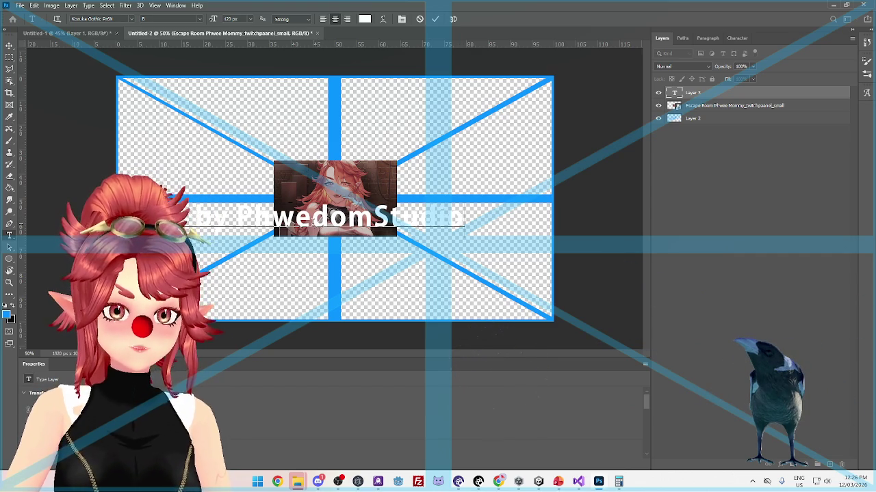
text(e)
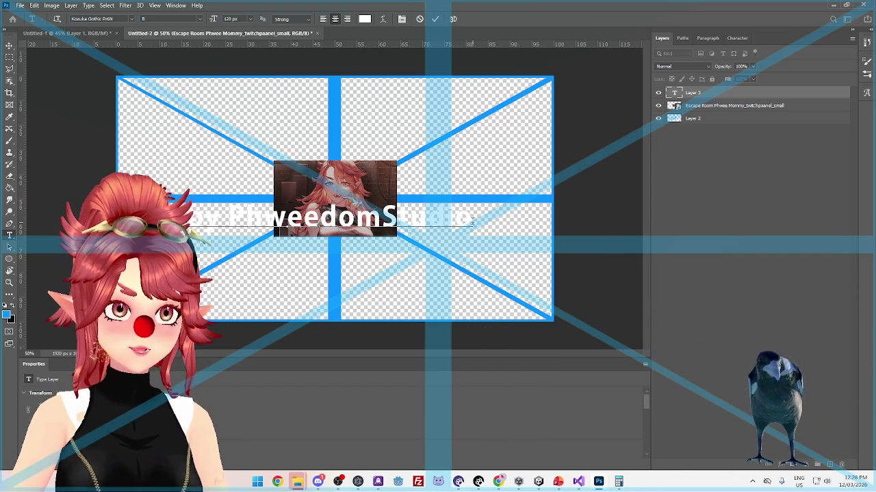
drag(465, 219, 188, 219)
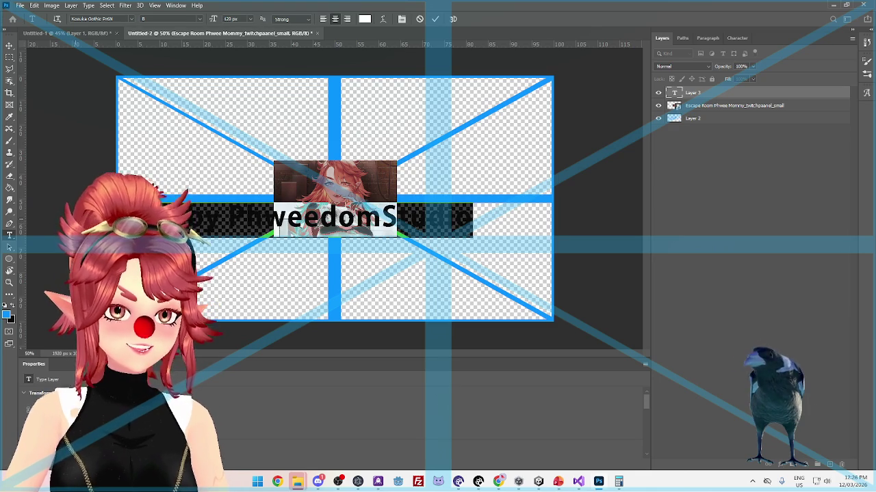
click(200, 19)
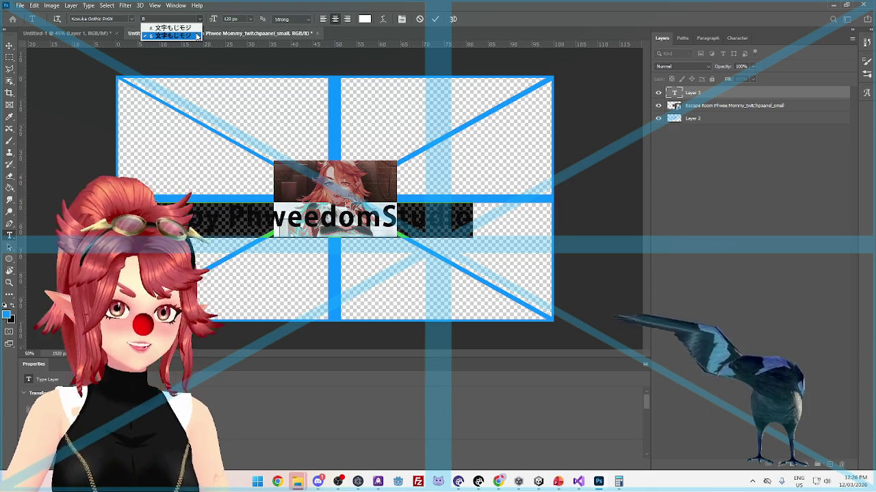
click(200, 20)
click(251, 20)
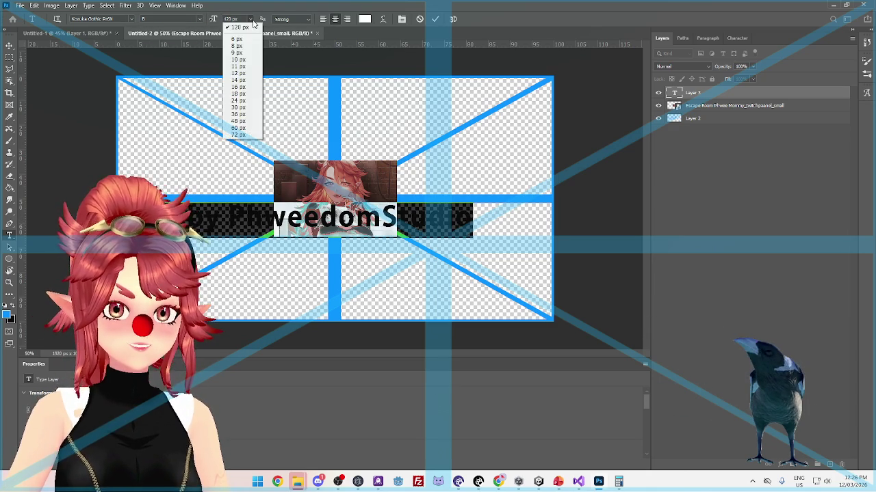
click(242, 121)
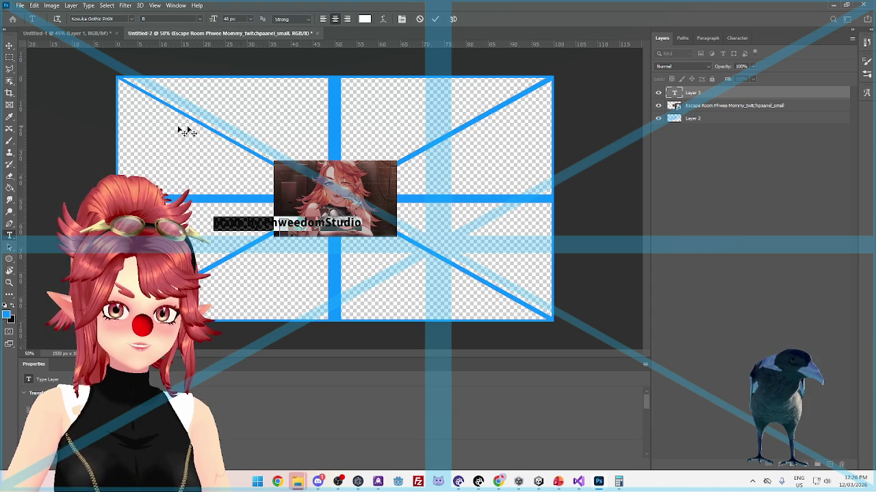
click(9, 47)
drag(320, 227, 364, 223)
Shrink the credit text to 24 px and move it to the artwork's top edge
double_click(365, 224)
click(251, 20)
click(246, 104)
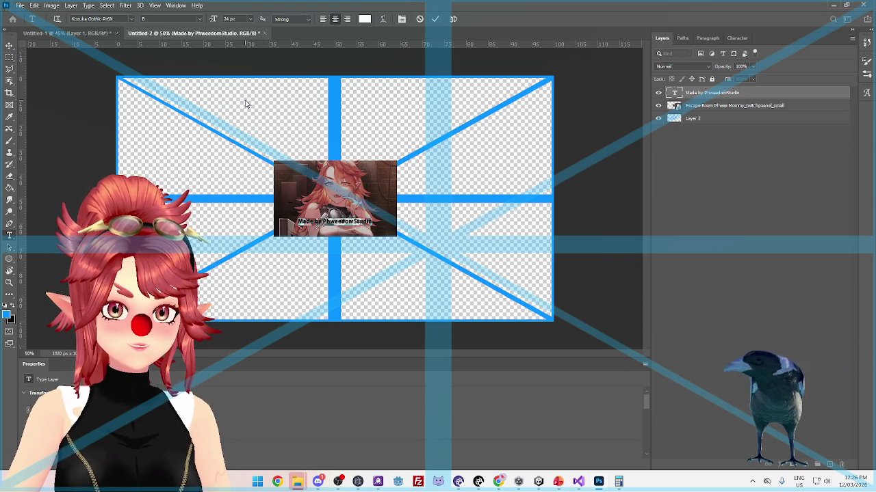
click(8, 46)
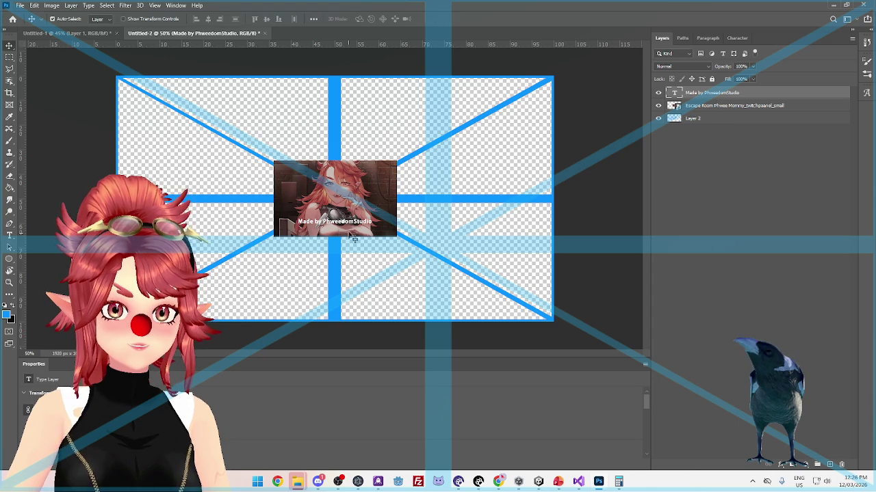
mouse_move(355, 228)
mouse_down()
mouse_move(361, 170)
mouse_move(353, 173)
mouse_up()
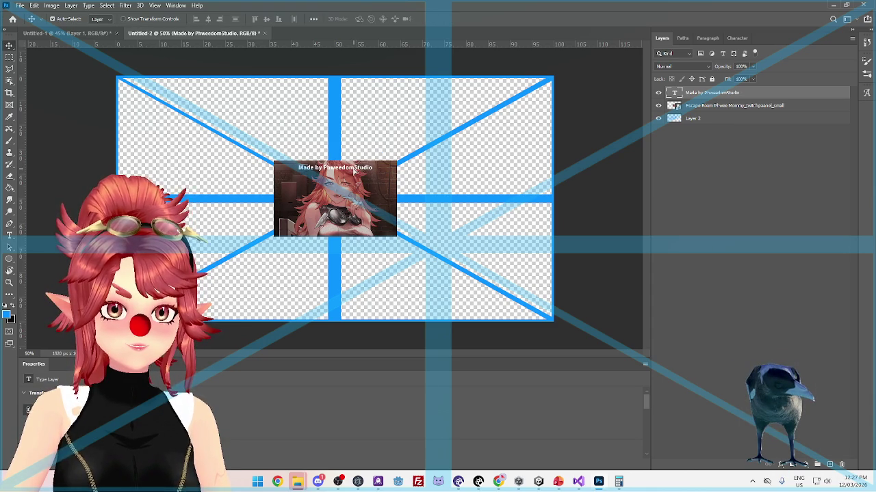
double_click(352, 168)
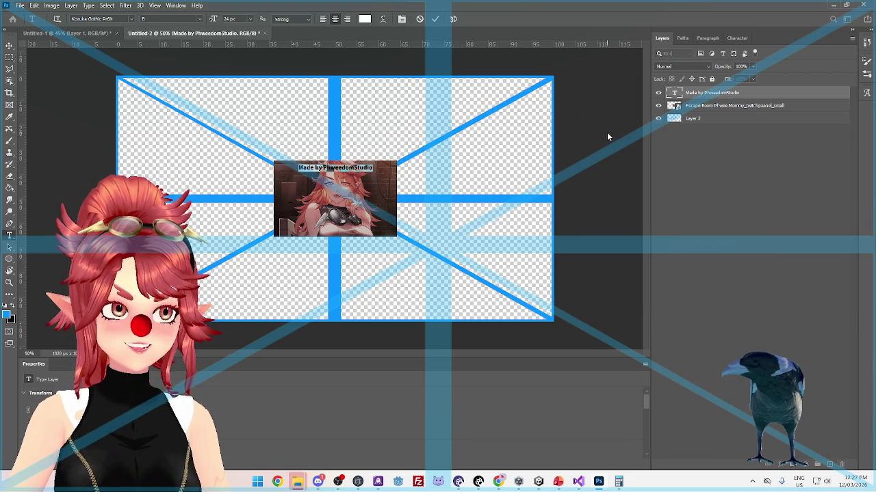
key(Escape)
key(v)
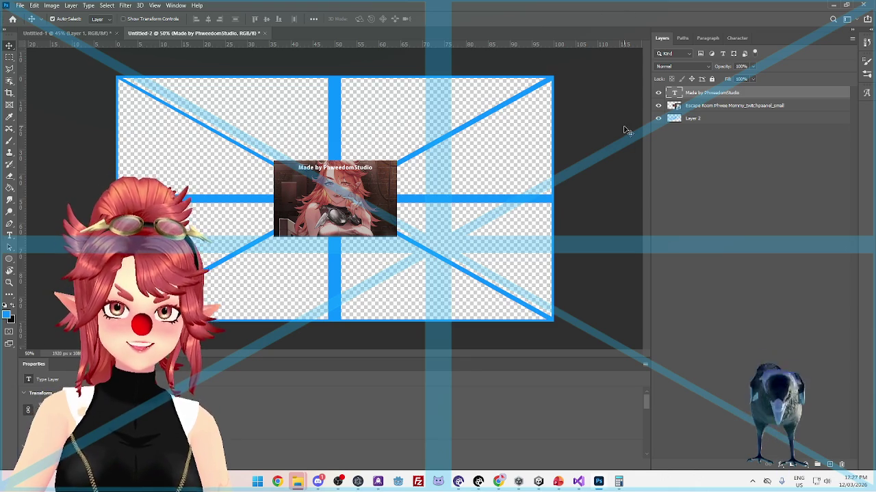
Set Visible to No on the Fireworks prop's ScreenGuide mesh in Warudo
click(479, 482)
click(363, 321)
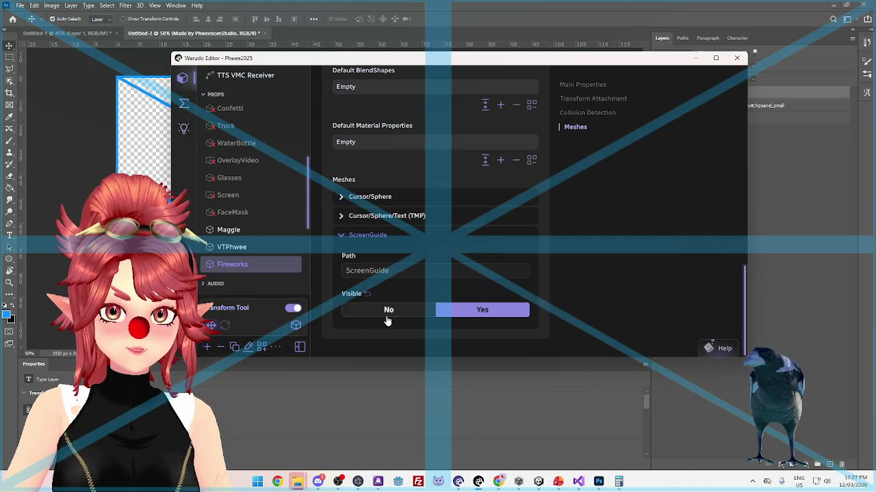
click(387, 311)
click(774, 236)
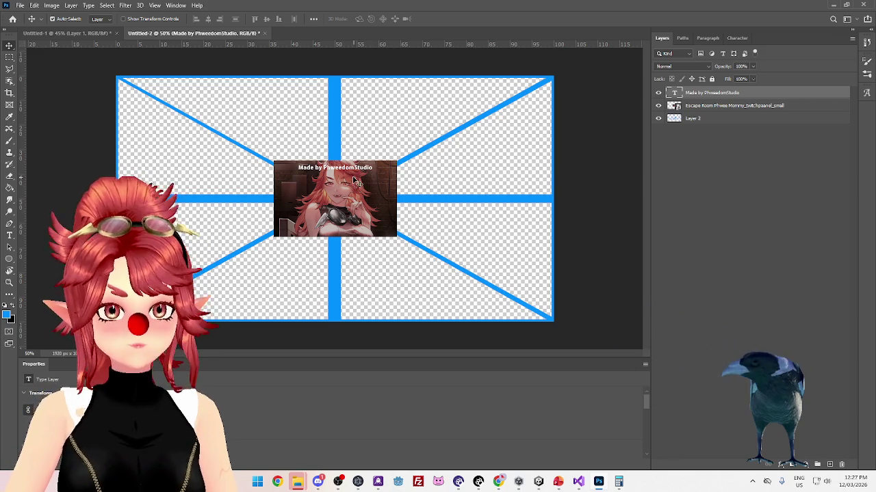
Delete the Escape Room artwork layer and move the credit text onto the horizontal guide bar
click(346, 218)
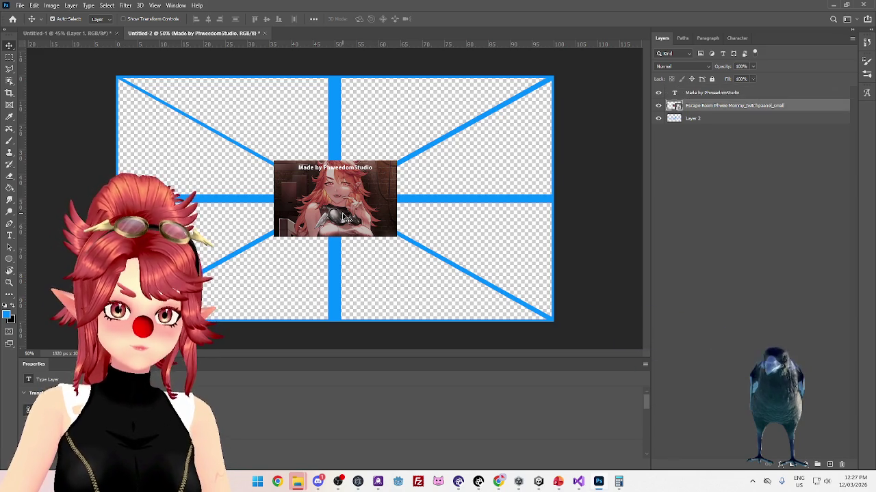
click(842, 465)
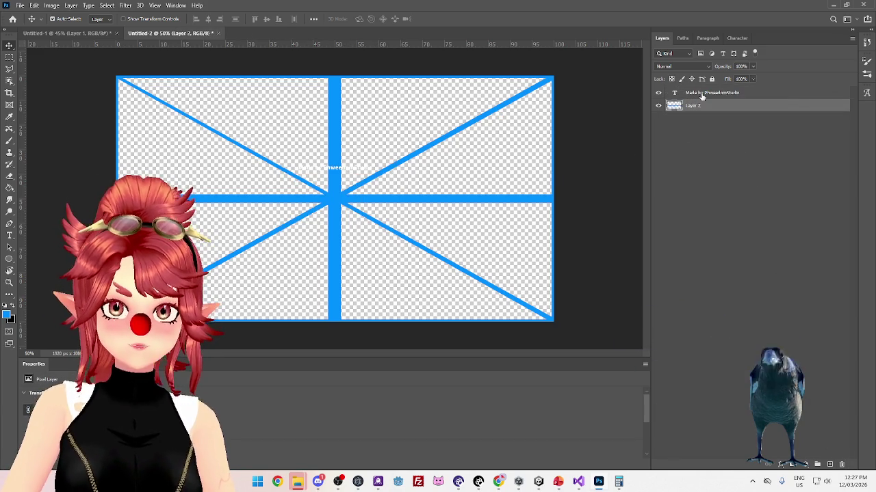
mouse_move(342, 168)
mouse_down()
mouse_move(352, 180)
mouse_move(334, 176)
mouse_move(335, 200)
mouse_up()
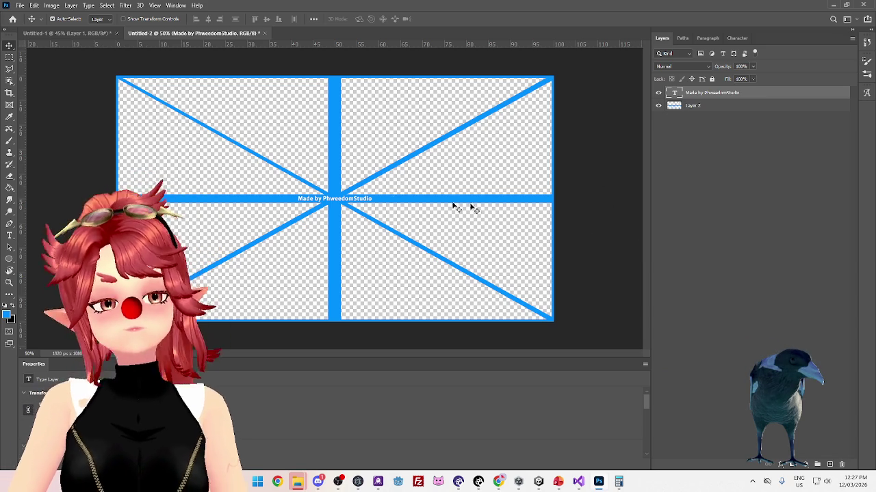
click(20, 5)
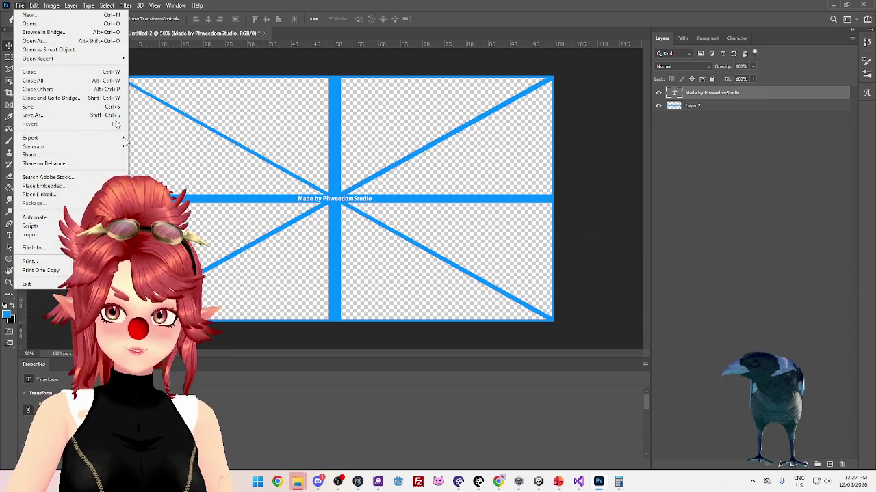
Back out of Save As and set the foreground colour to a muted red
click(233, 212)
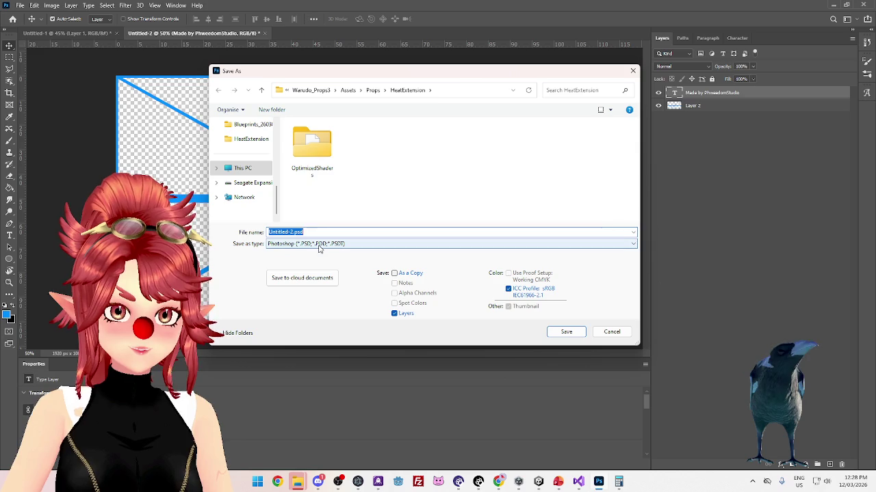
click(611, 332)
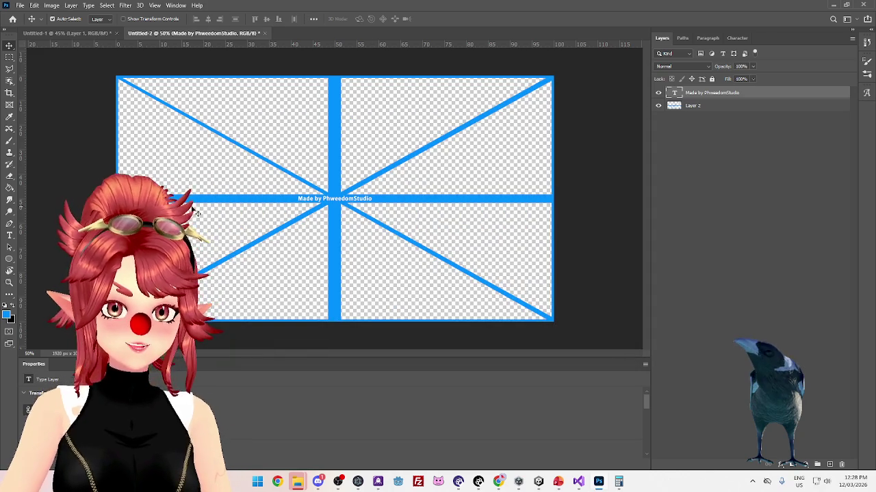
click(9, 118)
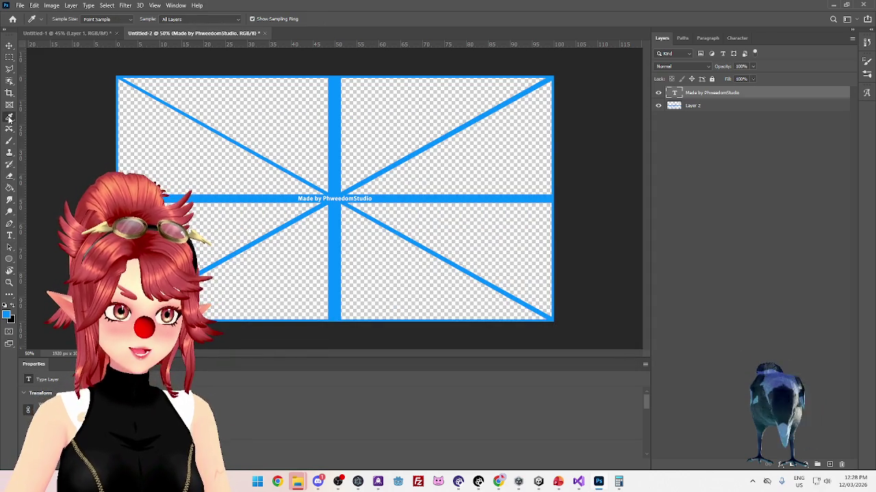
click(6, 316)
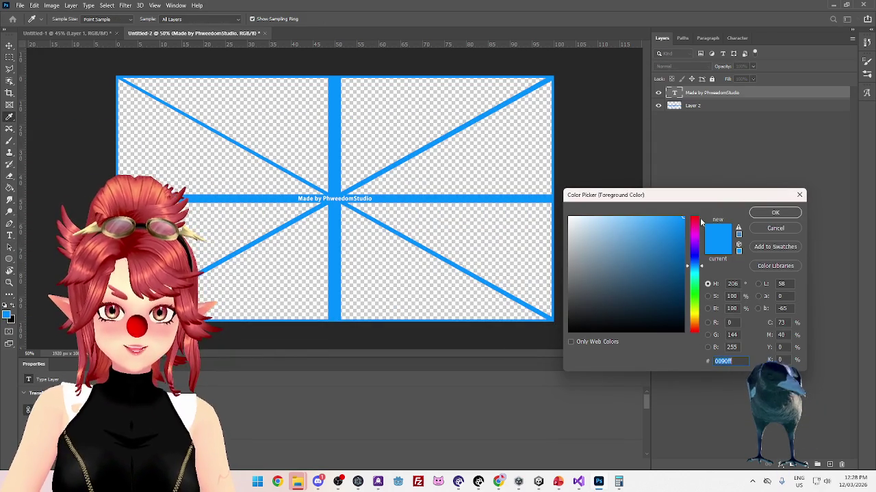
click(693, 330)
click(625, 263)
mouse_move(625, 263)
mouse_down()
mouse_move(634, 266)
mouse_move(642, 243)
mouse_up()
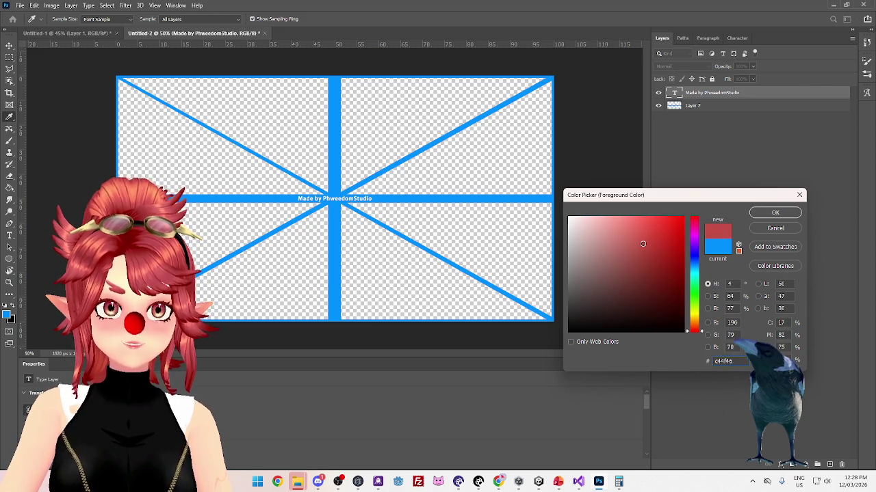
click(787, 215)
Fill Layer 2's guide lines with the red and show the credit text layer again
click(9, 188)
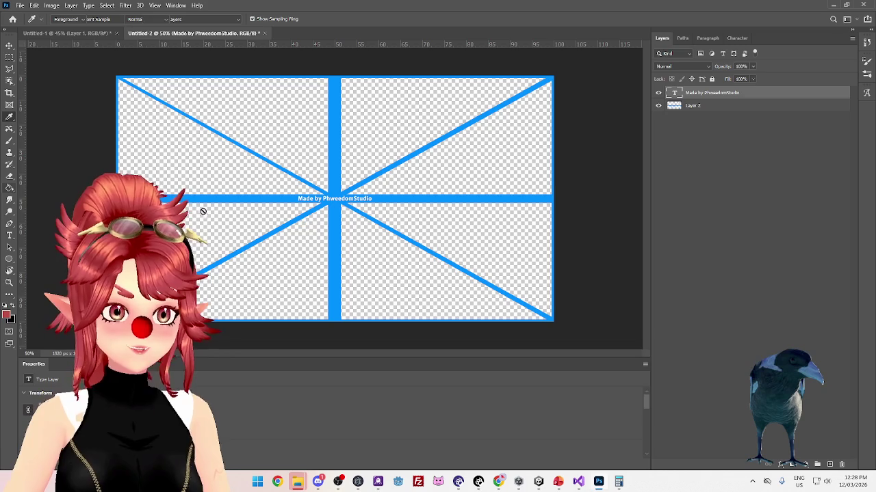
click(698, 107)
click(335, 252)
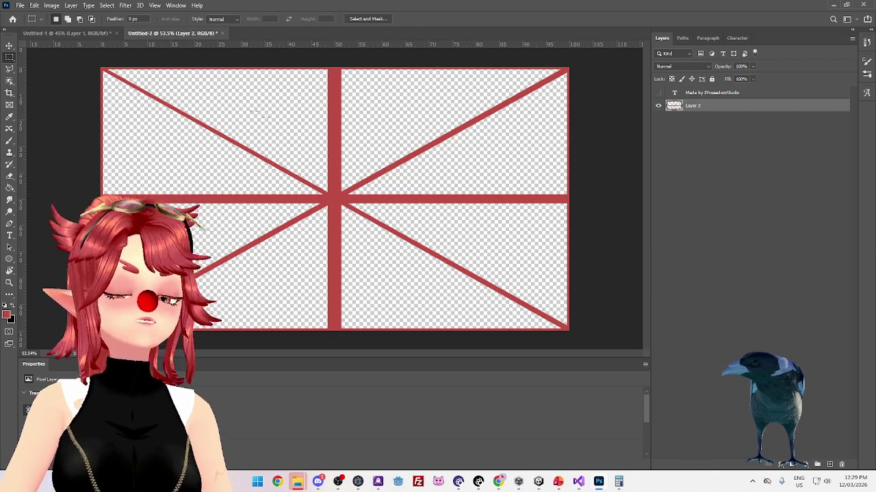
click(658, 93)
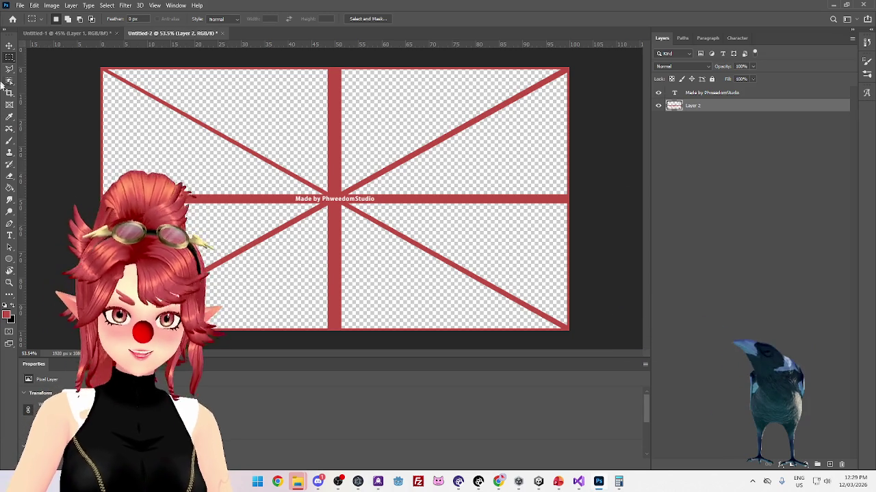
Save the document as PNG over ScreenGuide.png, confirming the replace and PNG options
click(20, 5)
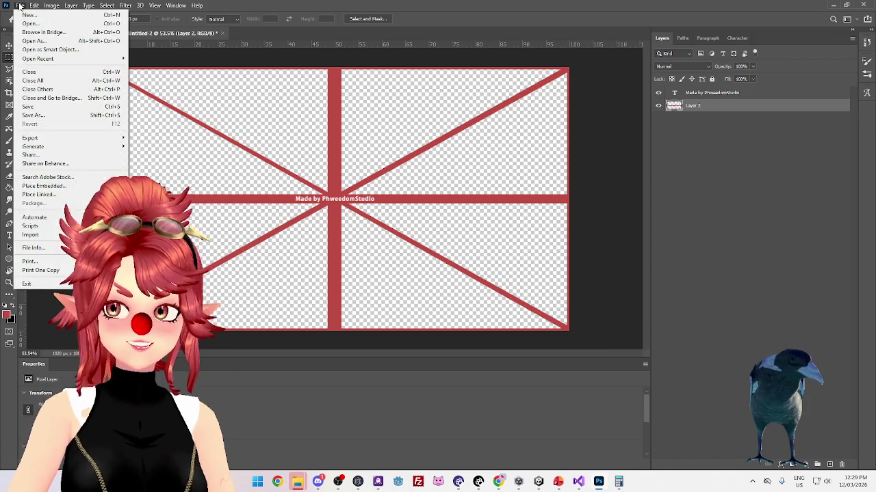
click(32, 115)
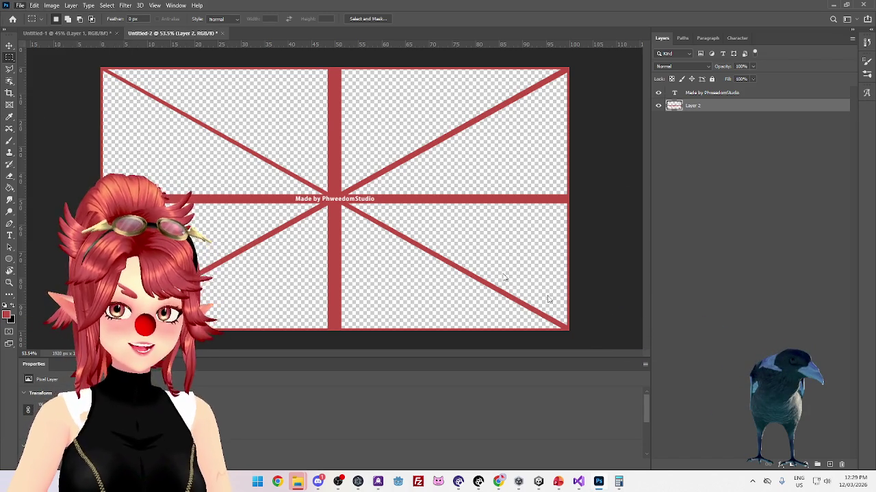
click(305, 243)
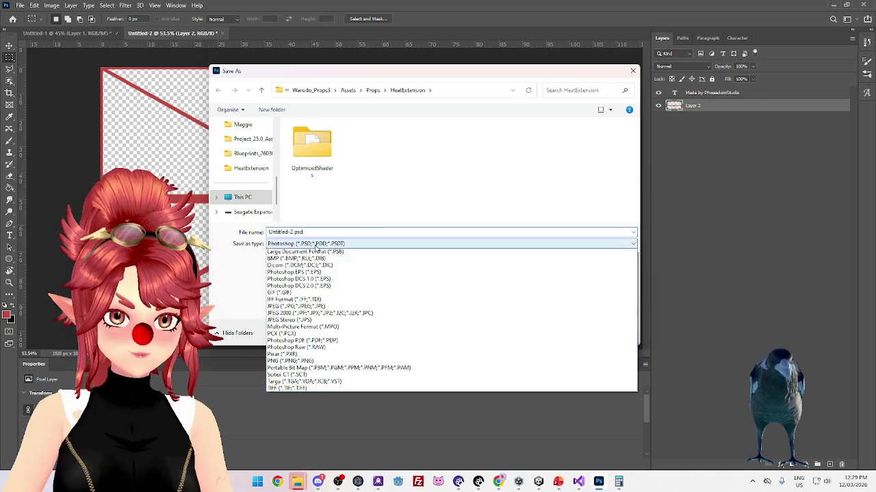
click(294, 370)
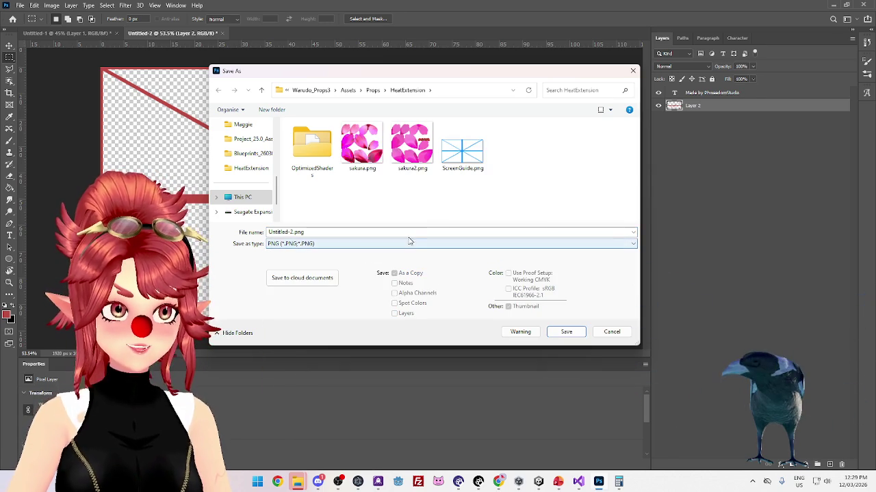
click(462, 150)
click(567, 331)
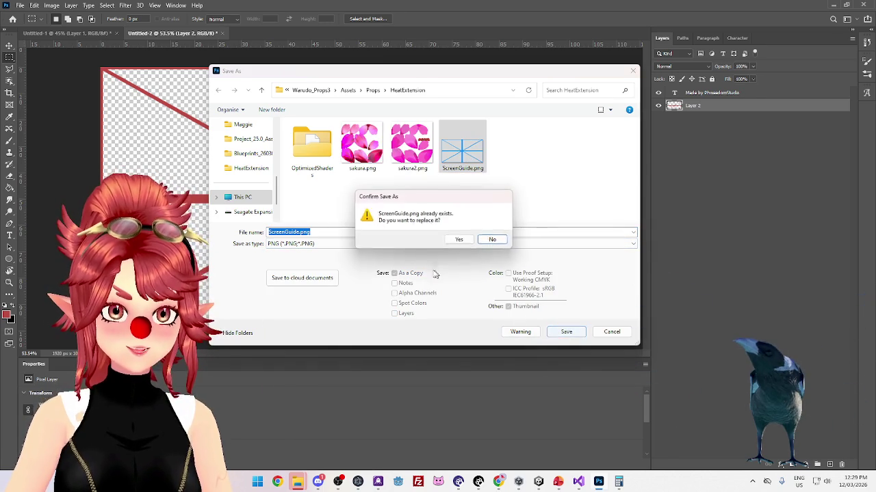
click(458, 240)
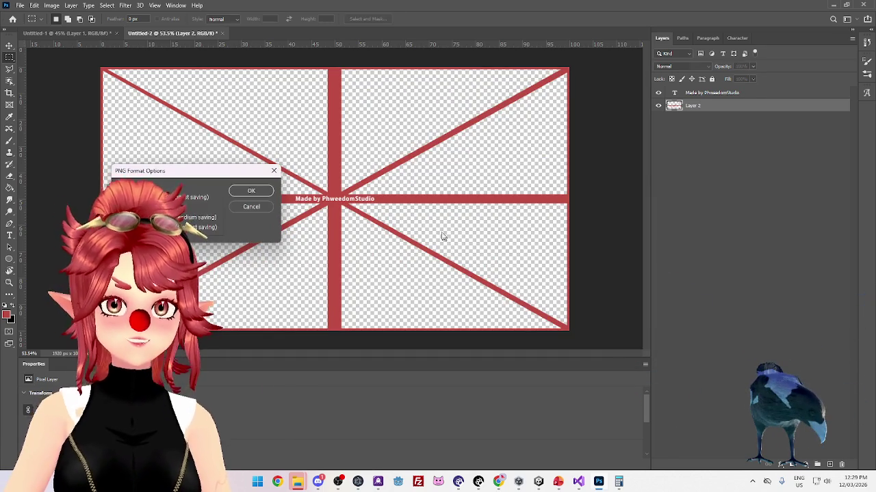
click(251, 190)
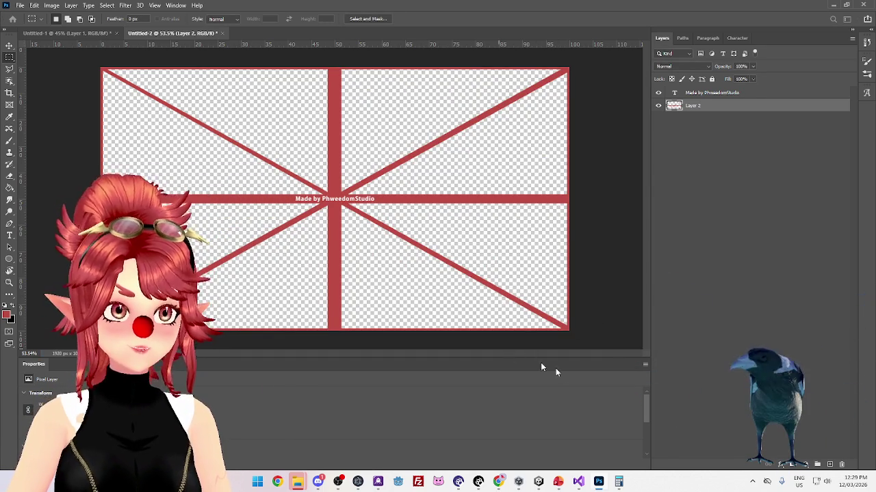
click(538, 463)
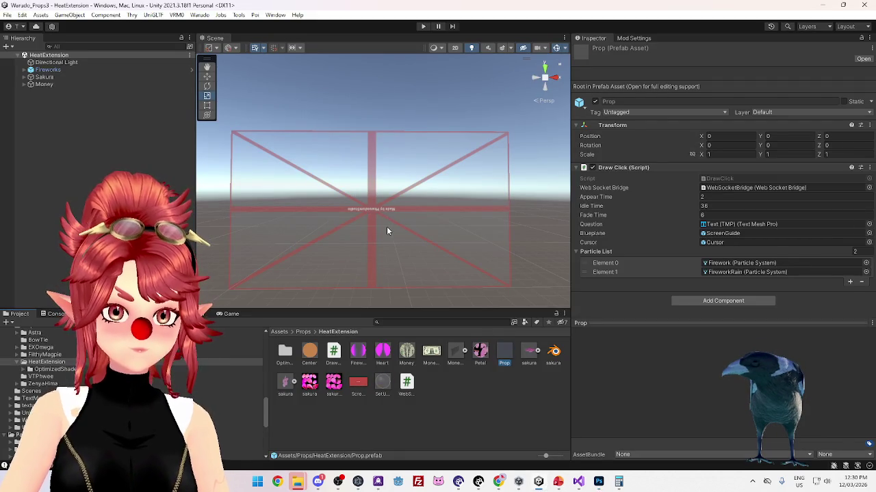
Select the ScreenGuide planes of the Fireworks, Sakura and Money props together
click(25, 70)
click(25, 98)
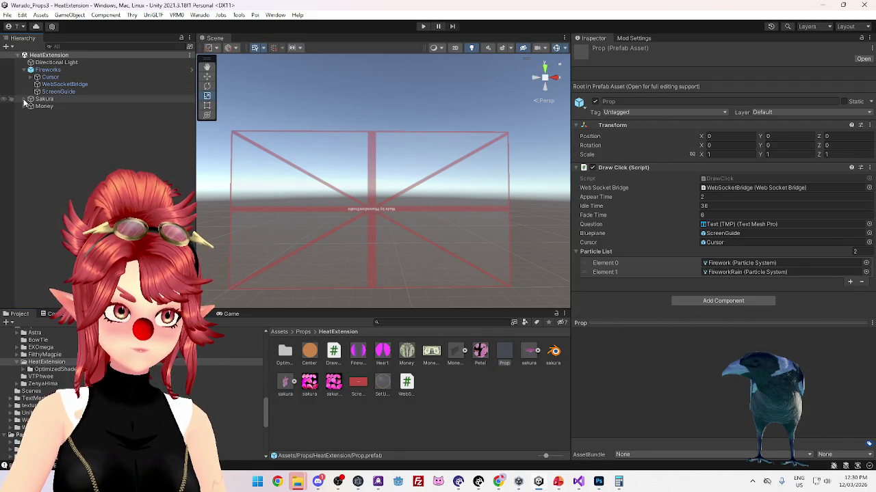
click(25, 128)
click(58, 91)
ctrl+click(59, 121)
ctrl+click(58, 150)
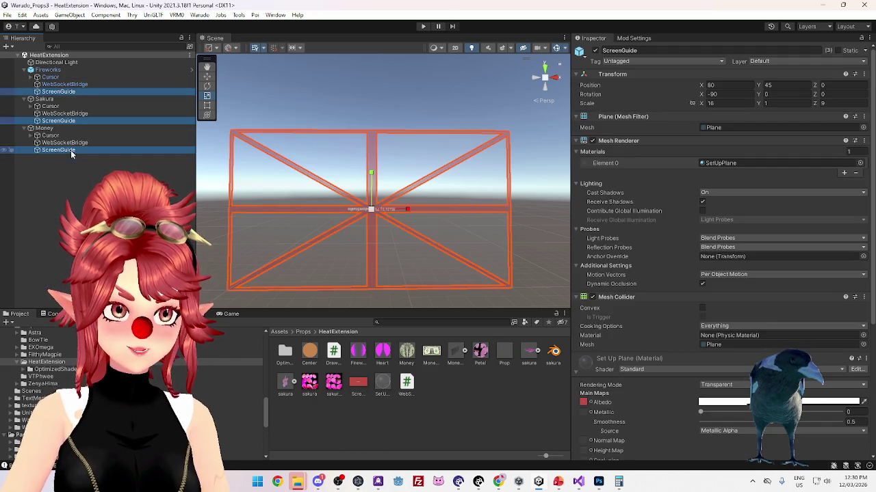
Try X and Y rotation values of 90, -90 and 0 on the selected planes
click(726, 94)
text(90)
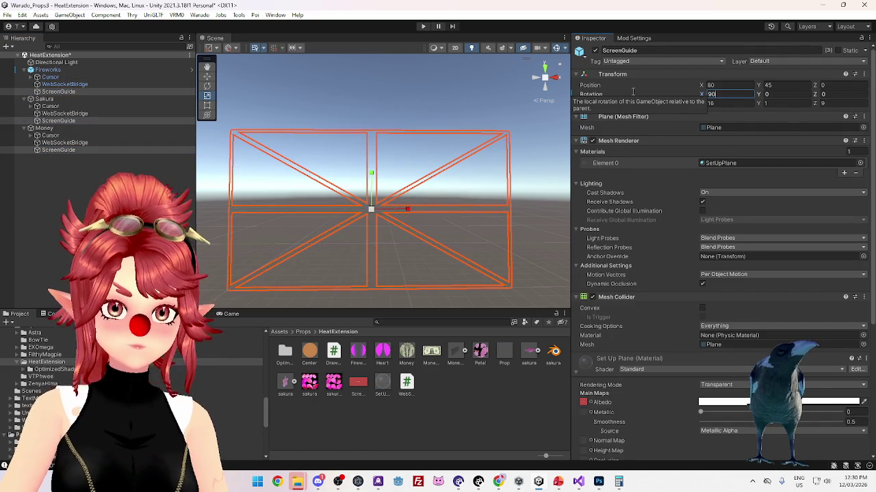
key(BackSpace)
key(BackSpace)
text(90)
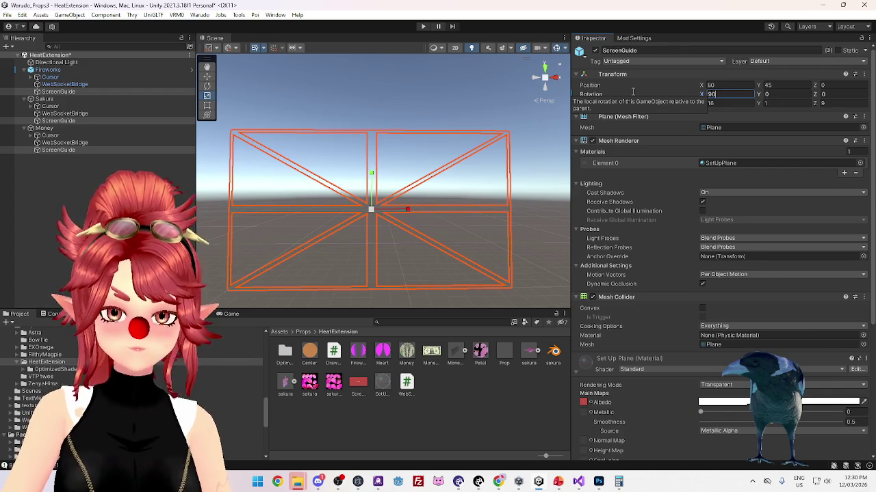
key(BackSpace)
key(BackSpace)
text(-90)
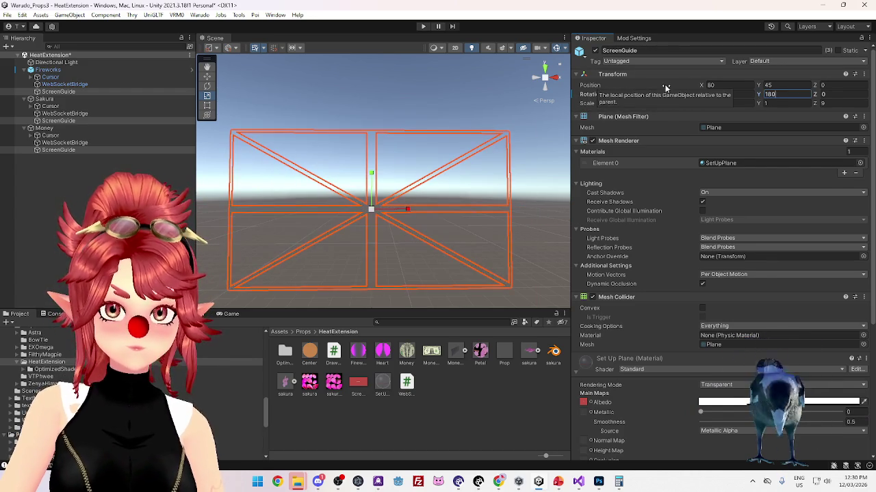
key(BackSpace)
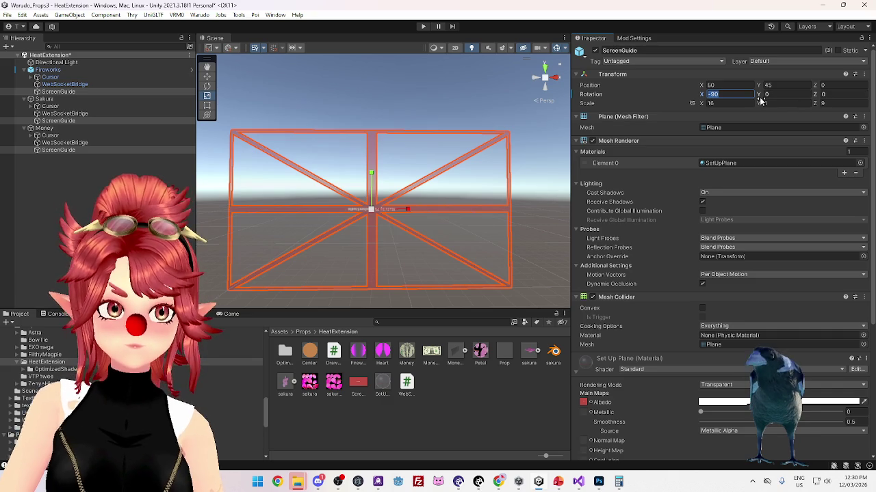
text(0)
key(Tab)
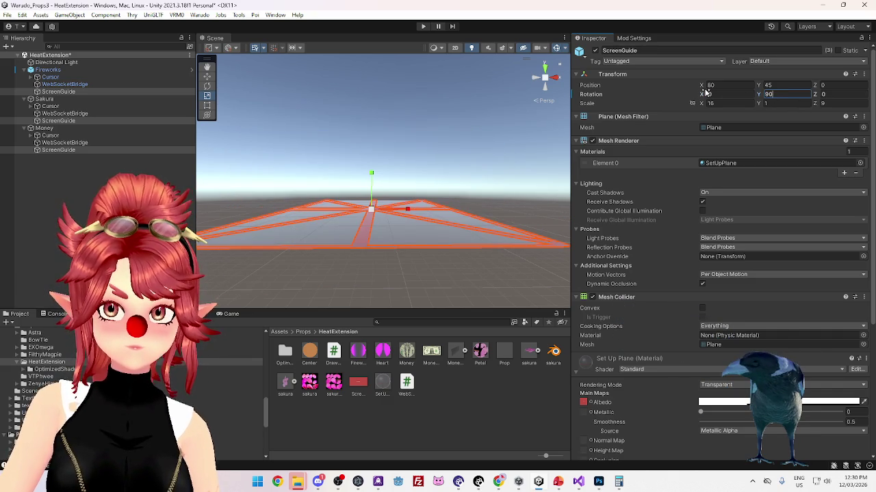
text(9)
key(BackSpace)
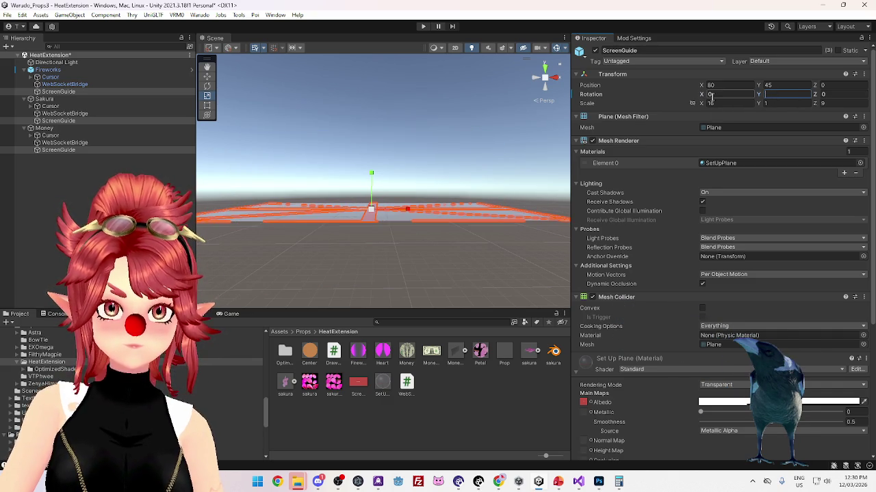
text(90)
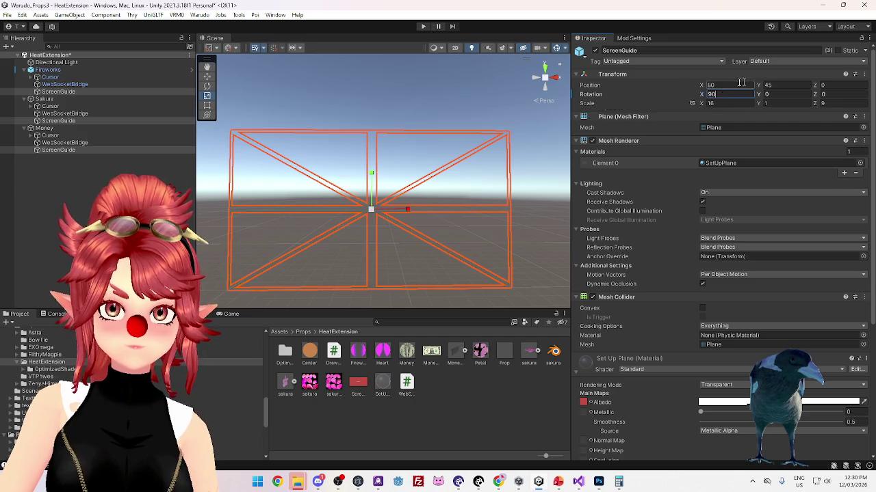
text(0)
Settle the planes' rotation at X 90, Y 180, Z 0, then deselect them
click(829, 93)
text(90)
click(770, 93)
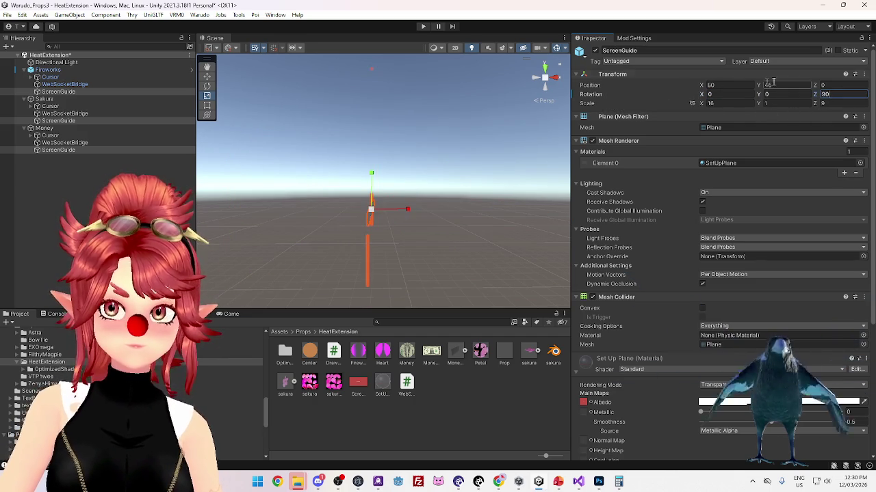
text(90)
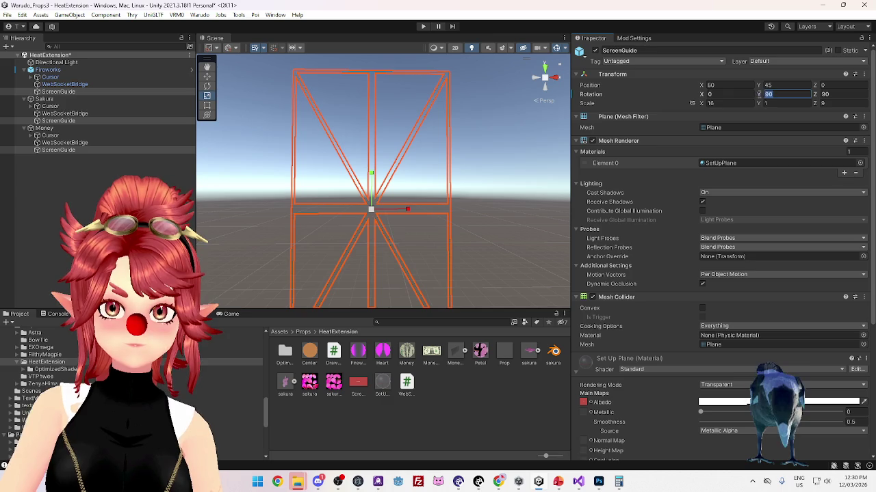
key(Tab)
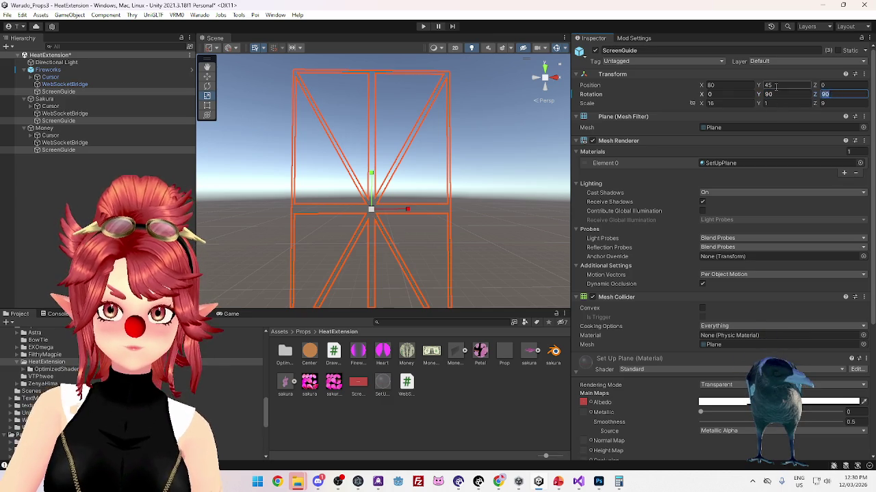
text(0)
key(shift+Tab)
text(0)
key(shift+Tab)
text(-90)
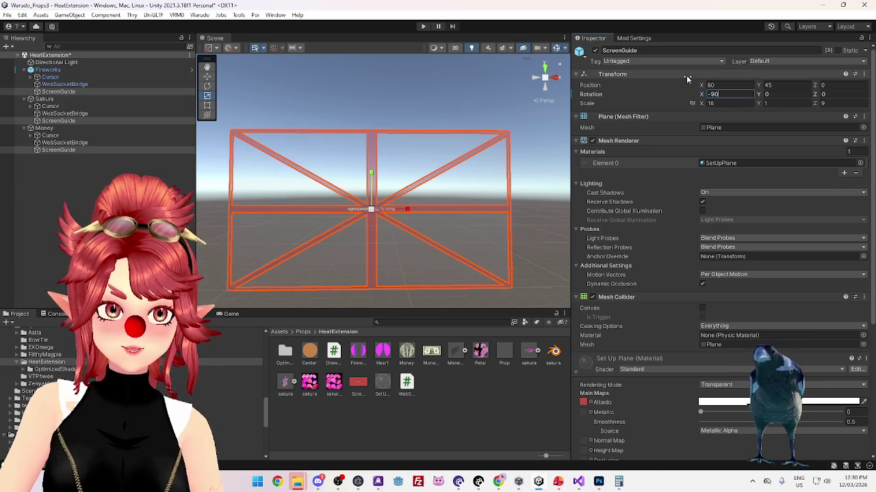
mouse_move(814, 94)
mouse_down()
mouse_move(786, 86)
mouse_move(763, 96)
mouse_move(806, 100)
mouse_up()
text(0)
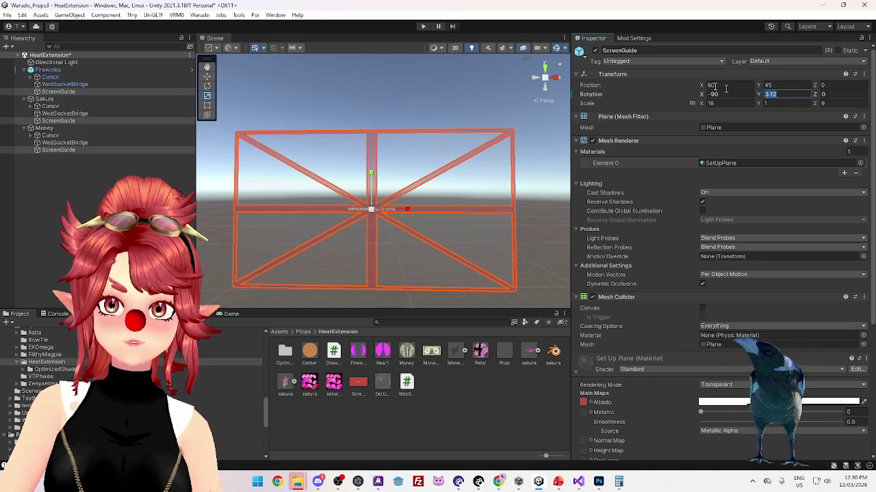
text(0)
drag(701, 94, 647, 107)
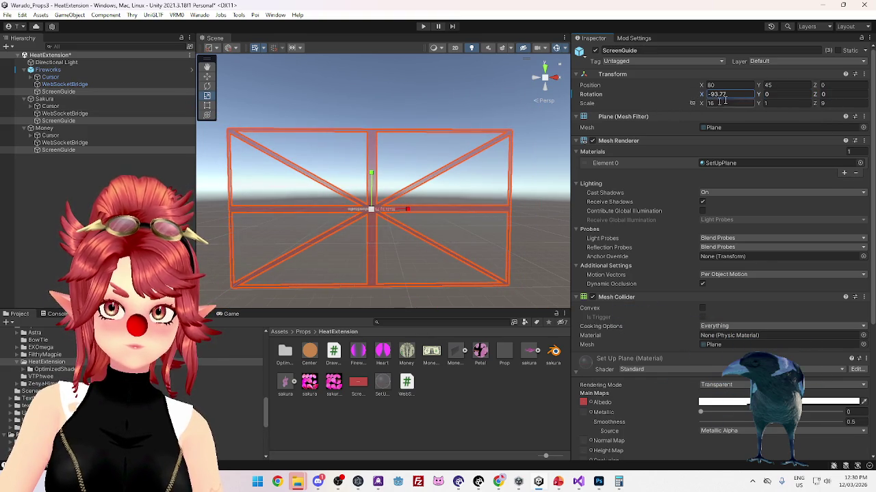
text(0)
drag(758, 96, 712, 97)
mouse_move(816, 98)
mouse_down()
mouse_move(862, 99)
mouse_move(27, 109)
mouse_move(71, 129)
mouse_move(87, 112)
mouse_up()
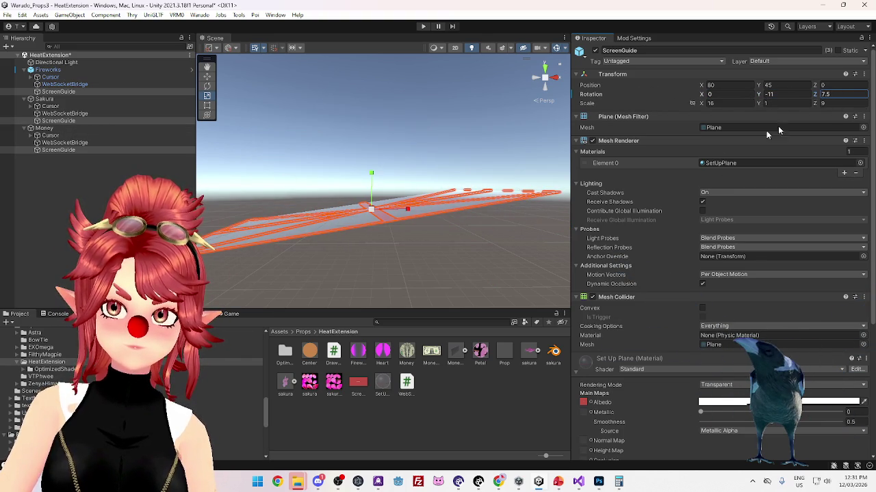
text(0)
key(shift+Tab)
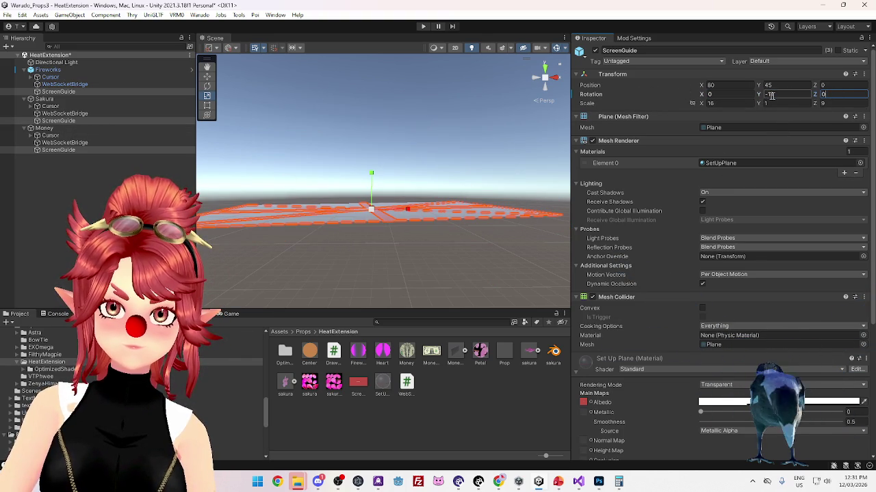
text(180)
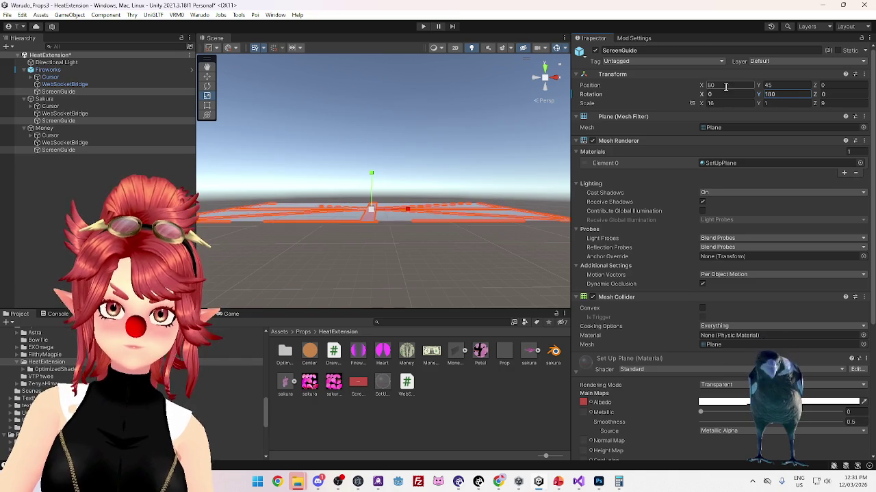
text(90)
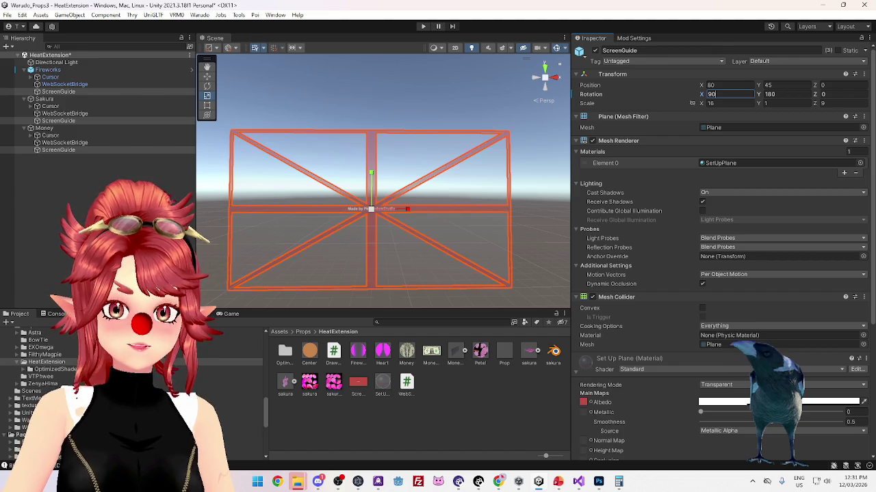
click(451, 214)
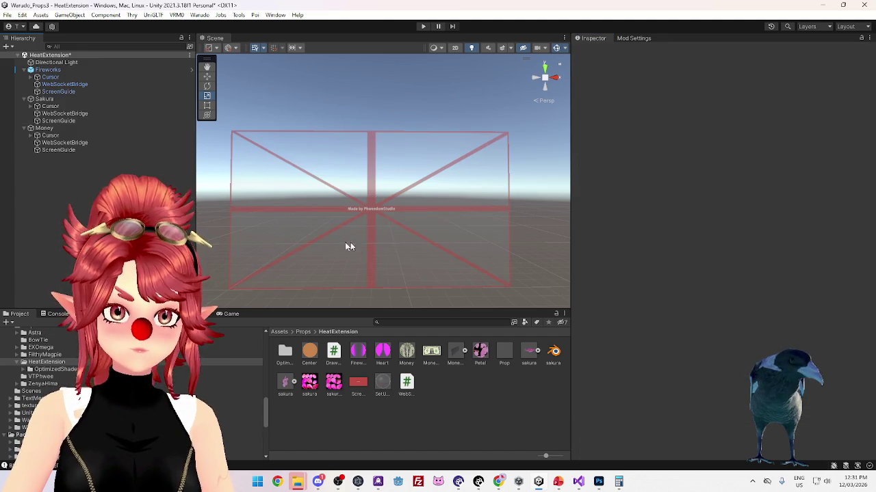
Check Fireworks' Mod Settings, then run Warudo > Build Mod, saving the modified scene
scroll(358, 243, up, 1)
click(71, 69)
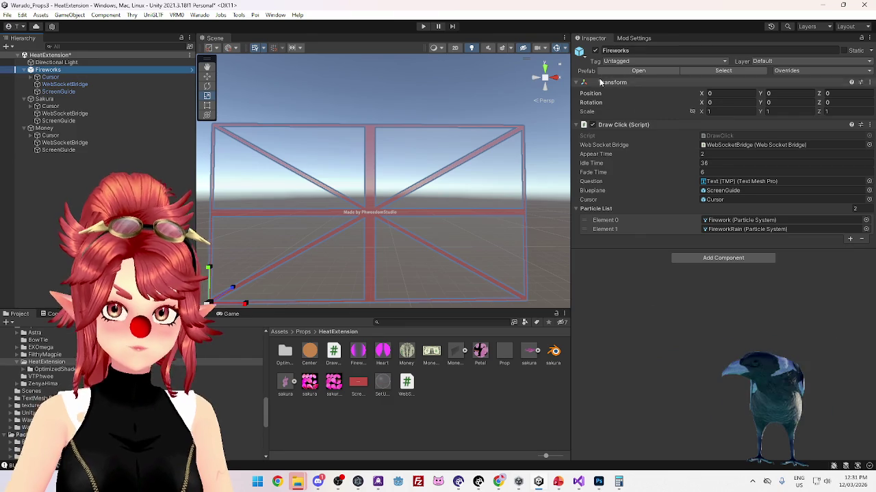
click(648, 39)
click(600, 39)
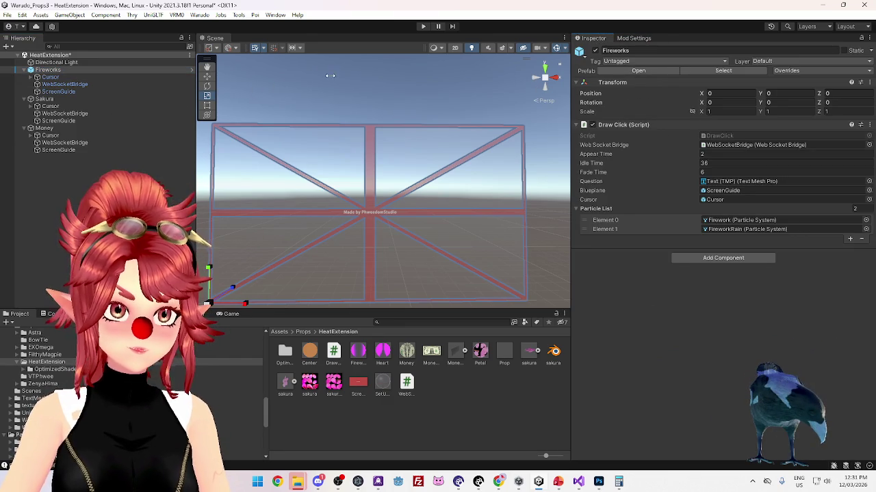
click(200, 15)
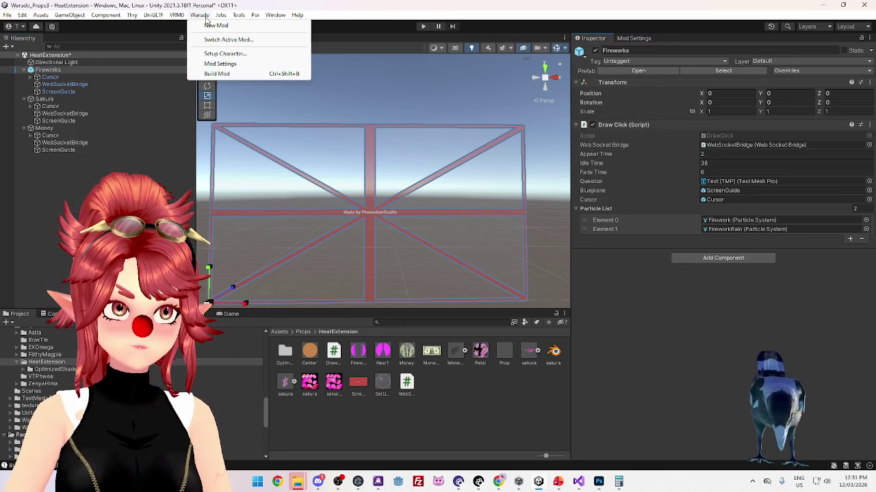
click(217, 74)
click(427, 260)
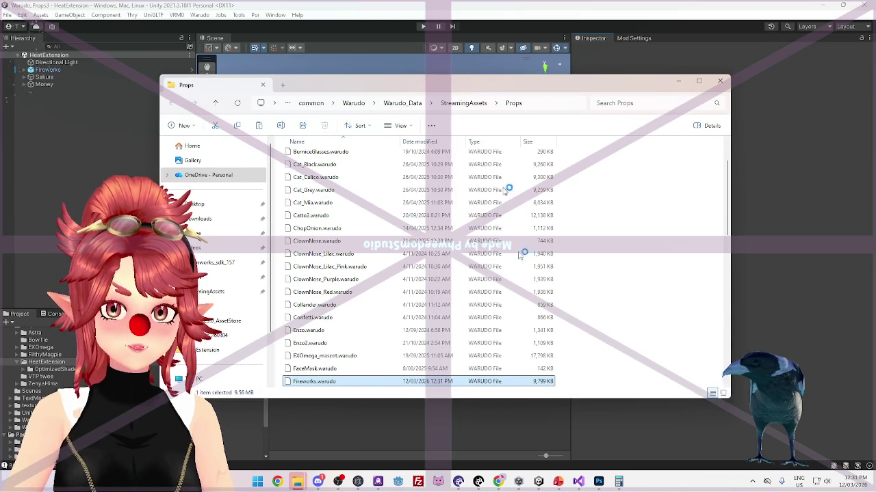
Check Fireworks.warudo's new date, then close the Props folder window
mouse_move(539, 483)
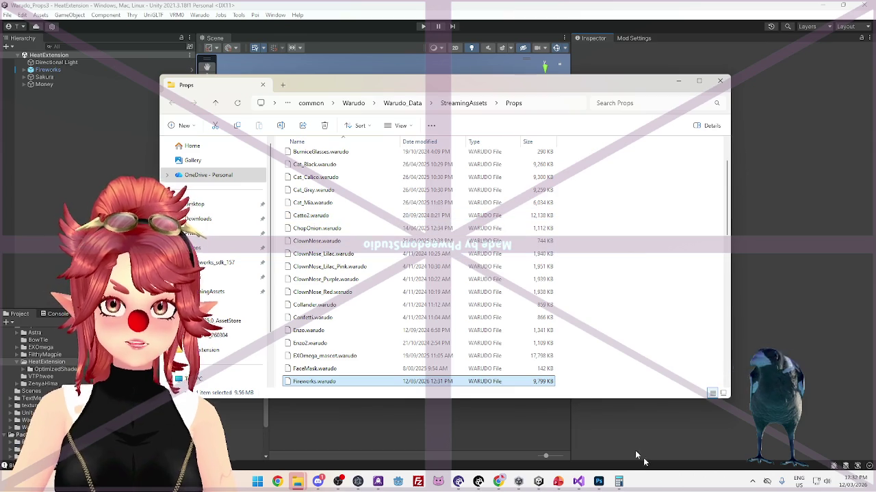
click(720, 80)
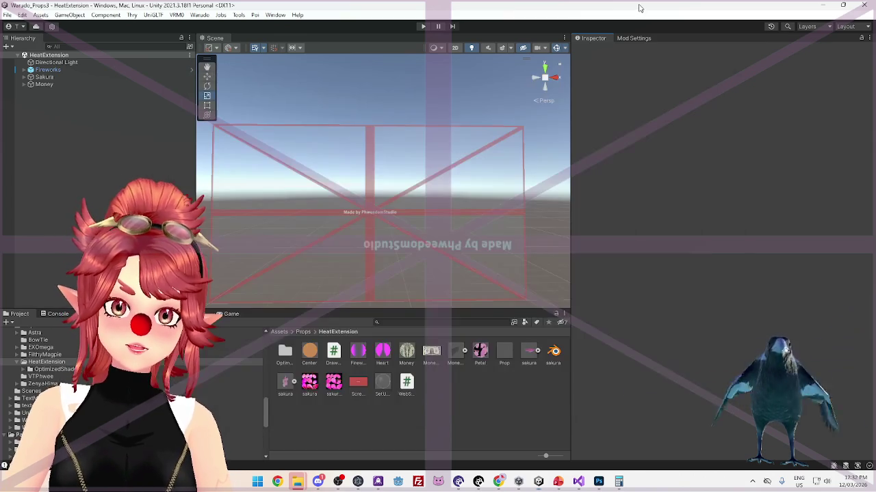
Select the Fireworks prop in the Hierarchy, then bring the Warudo Editor to the front
scroll(375, 278, down, 3)
mouse_move(387, 248)
mouse_down()
mouse_move(397, 205)
mouse_move(379, 256)
mouse_move(453, 264)
mouse_move(408, 266)
mouse_move(403, 256)
mouse_up()
click(50, 69)
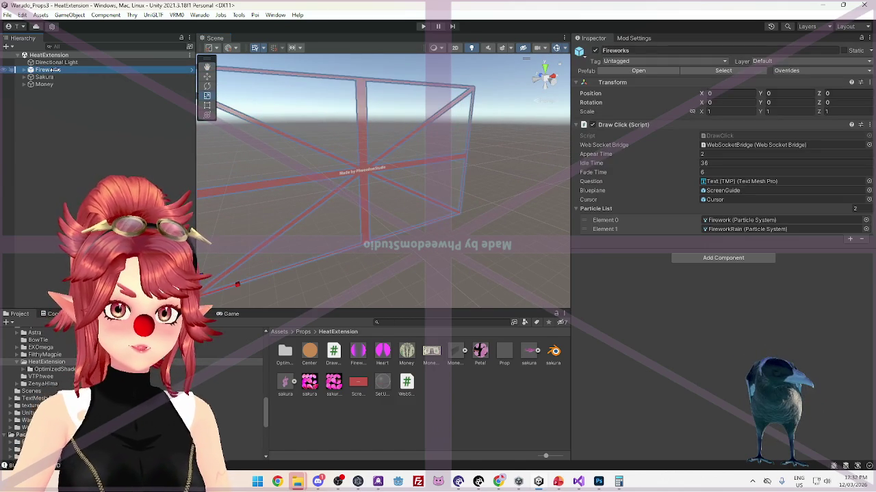
mouse_move(338, 183)
mouse_down()
mouse_move(397, 231)
mouse_move(442, 224)
mouse_up()
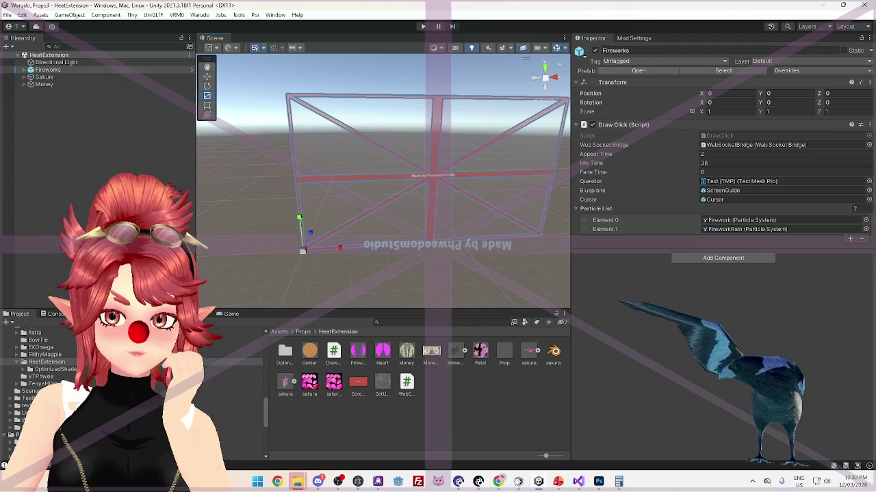
click(478, 484)
scroll(400, 248, up, 5)
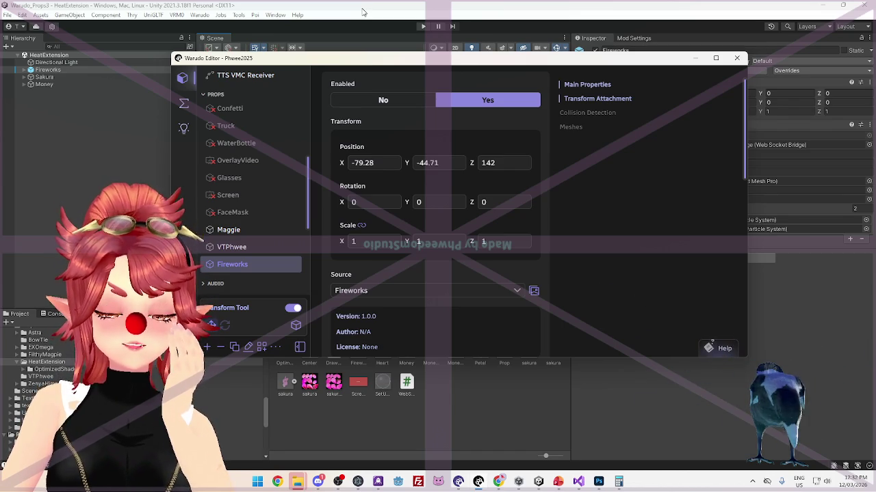
Nudge the Warudo Editor window aside and bring Unity back in front of it
drag(373, 63, 364, 66)
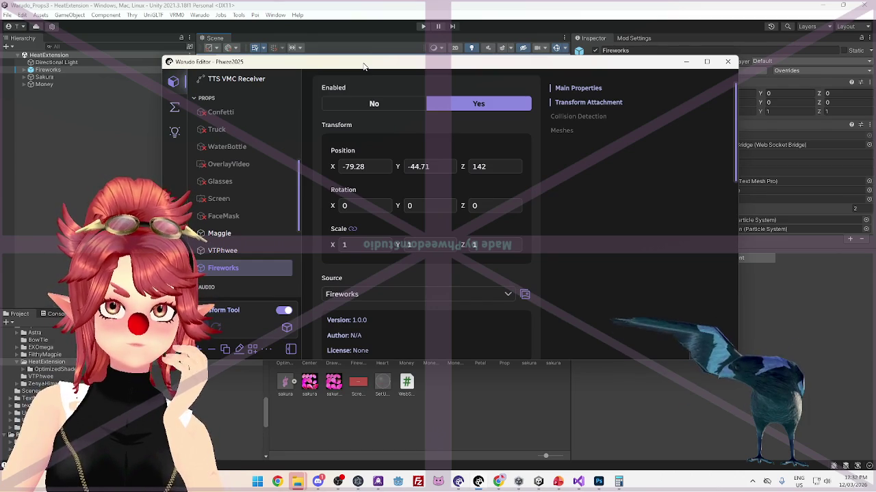
click(362, 12)
mouse_move(404, 191)
mouse_down()
mouse_move(385, 187)
mouse_move(395, 171)
mouse_move(394, 199)
mouse_up()
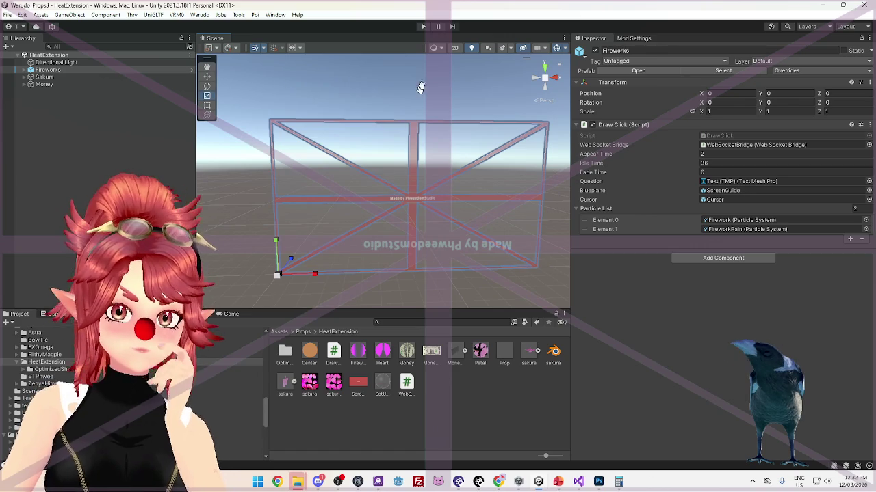
key(ctrl+p)
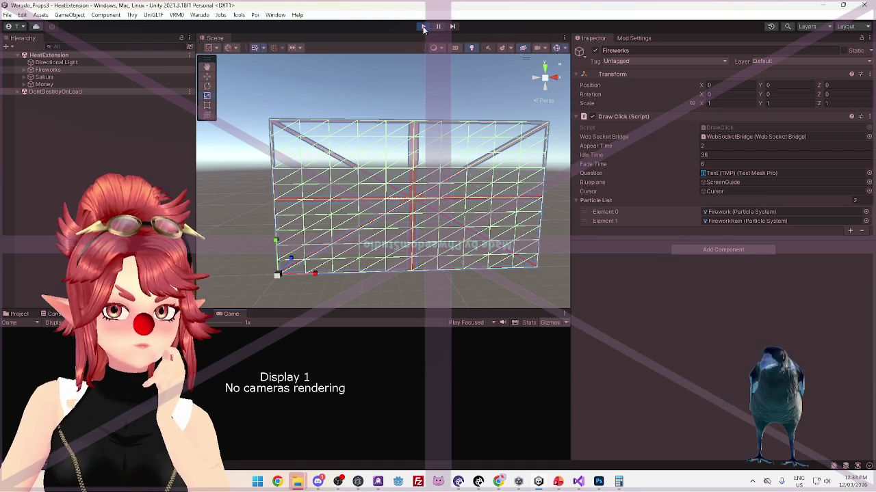
key(ctrl+p)
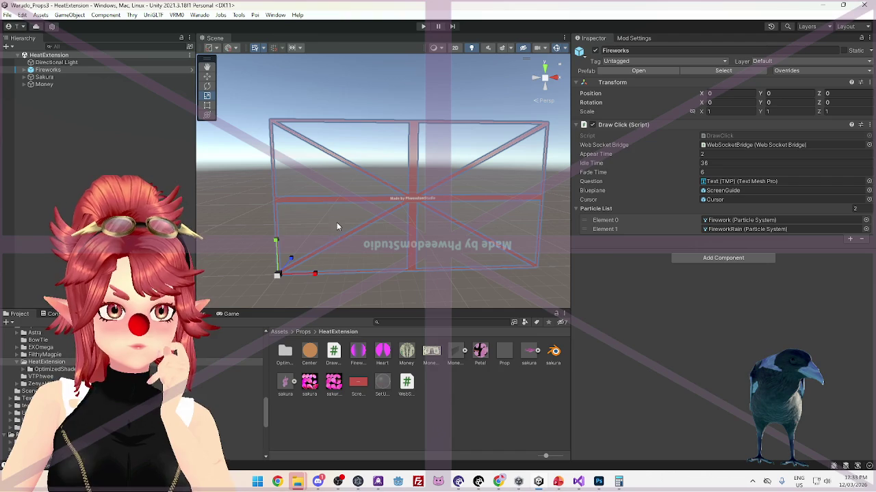
mouse_move(336, 222)
mouse_down()
mouse_move(299, 185)
mouse_move(536, 202)
mouse_move(415, 208)
mouse_move(444, 233)
mouse_move(253, 212)
mouse_move(372, 198)
mouse_up()
key(f)
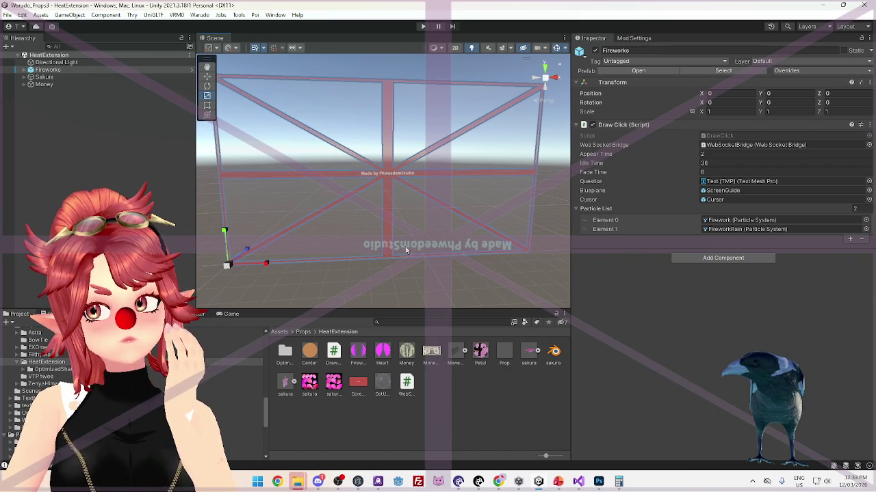
mouse_move(599, 486)
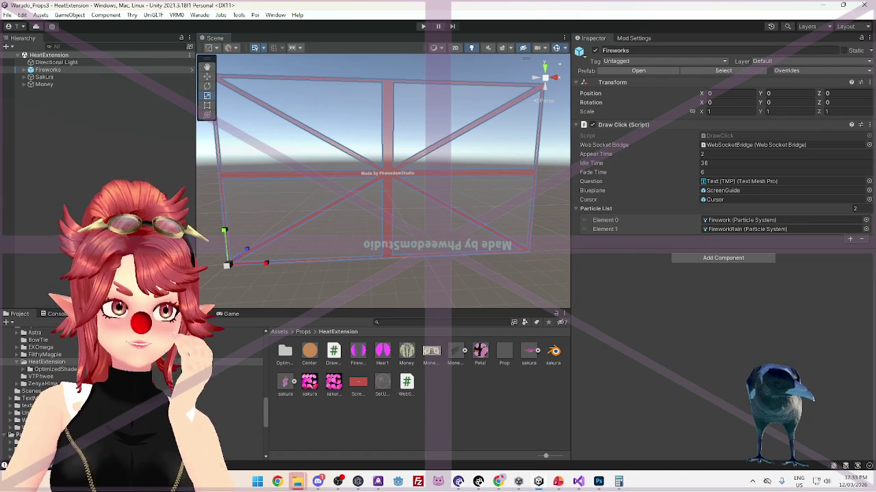
scroll(396, 195, down, 2)
scroll(395, 192, up, 1)
scroll(395, 192, down, 1)
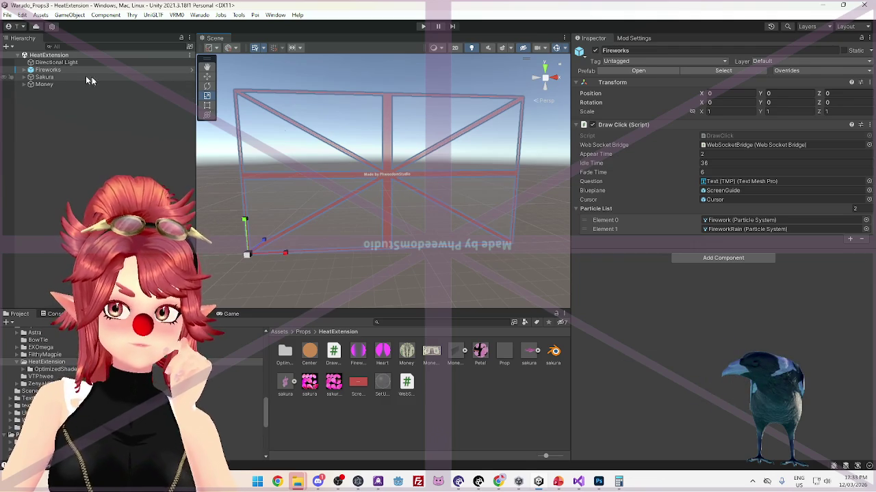
drag(429, 209, 426, 210)
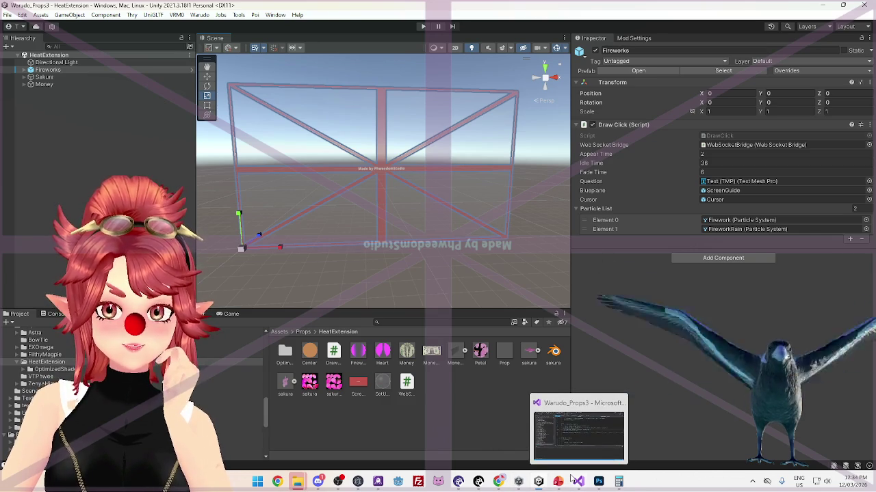
mouse_move(537, 485)
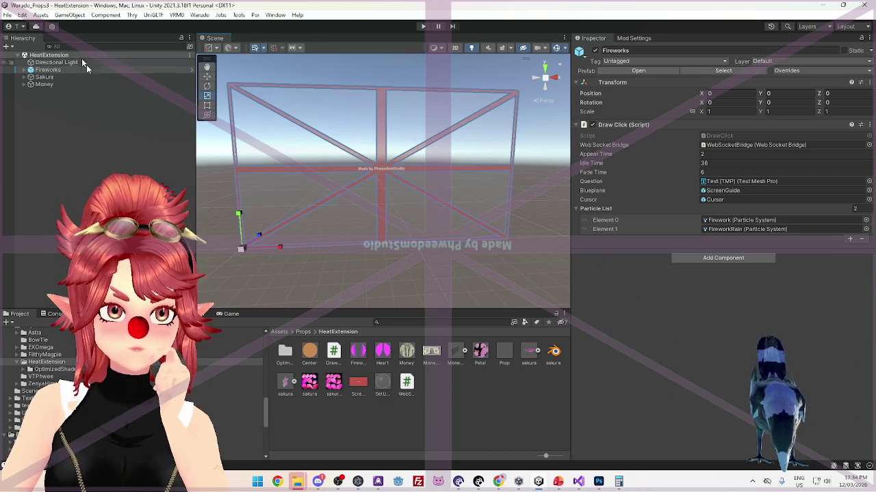
click(23, 70)
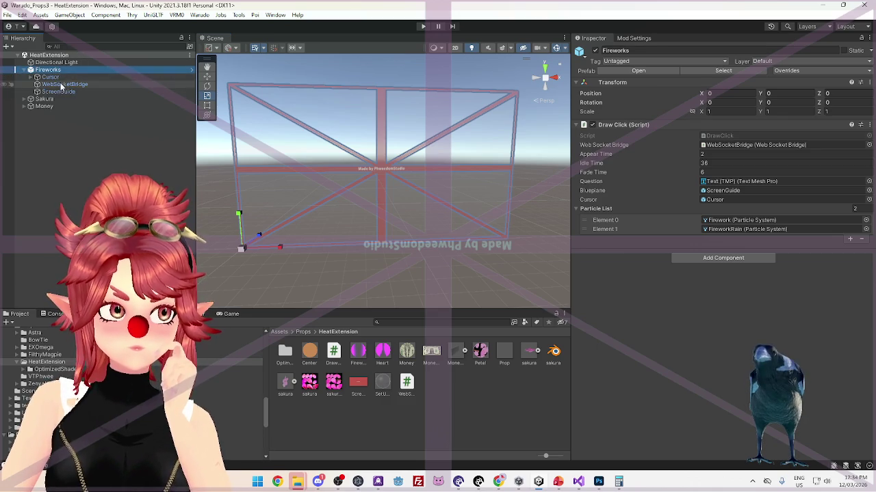
Select ScreenGuide, enter 0 then 180 for its Y rotation, and frame it
click(62, 91)
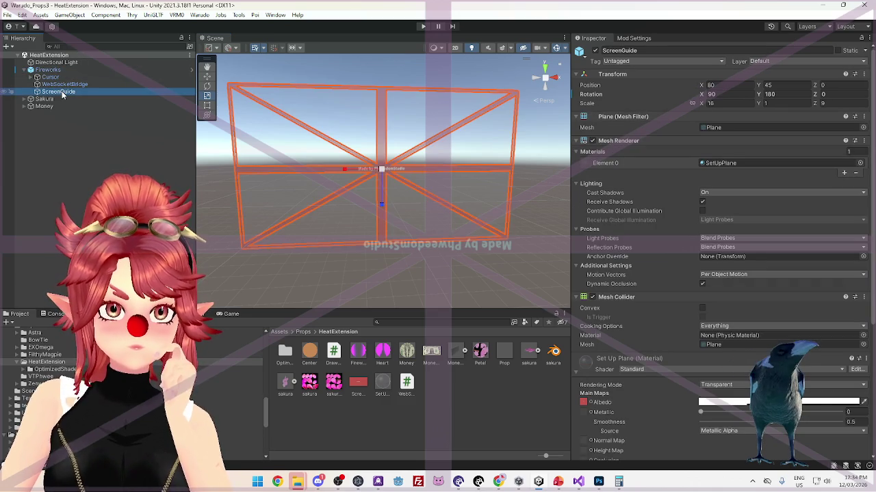
double_click(773, 94)
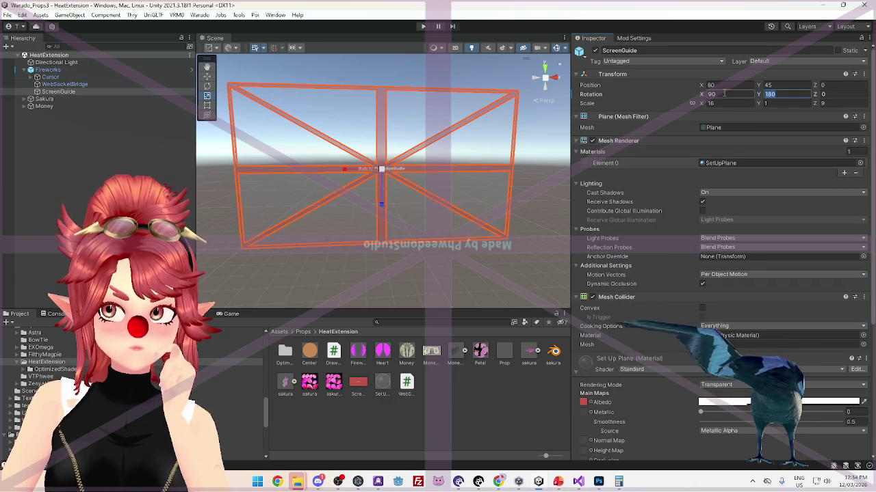
text(0)
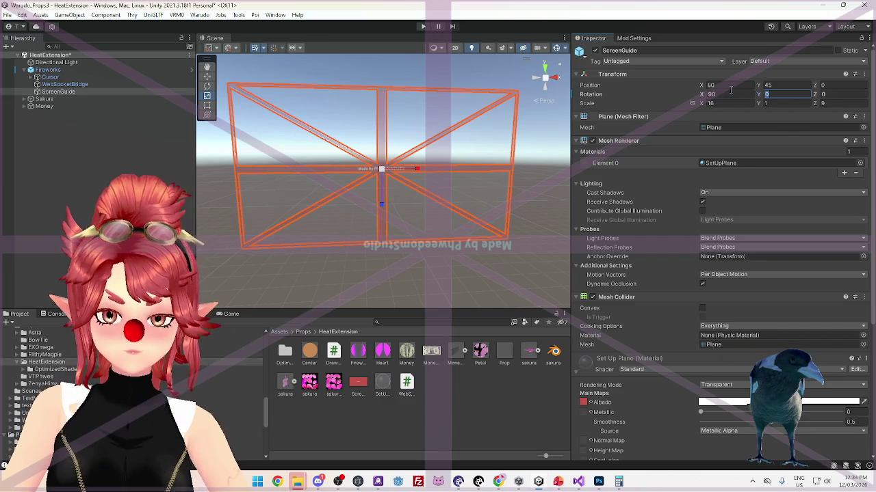
text(180)
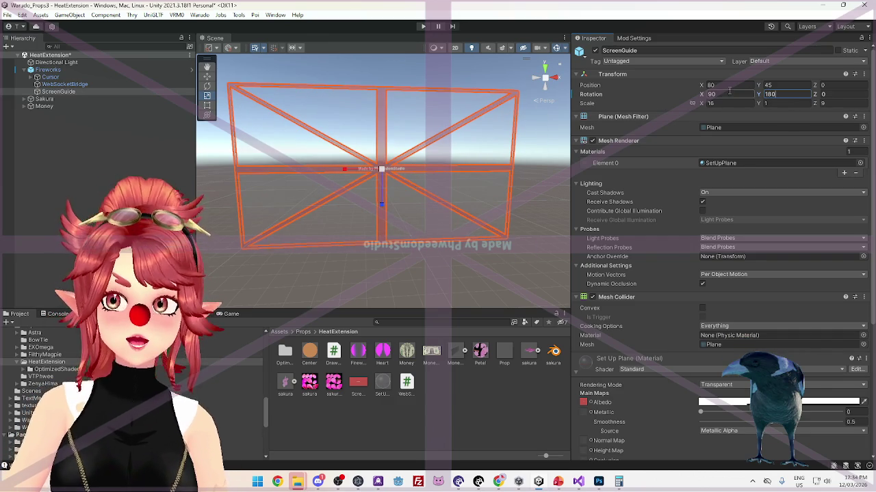
scroll(418, 221, up, 5)
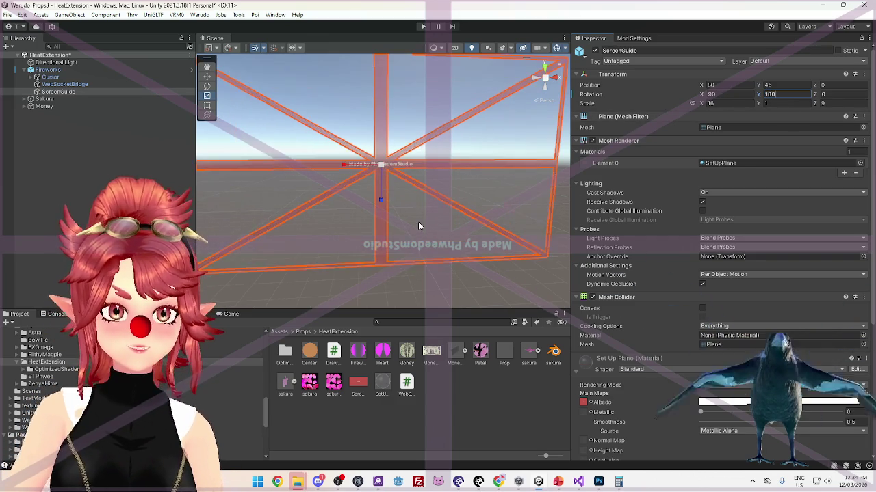
key(f)
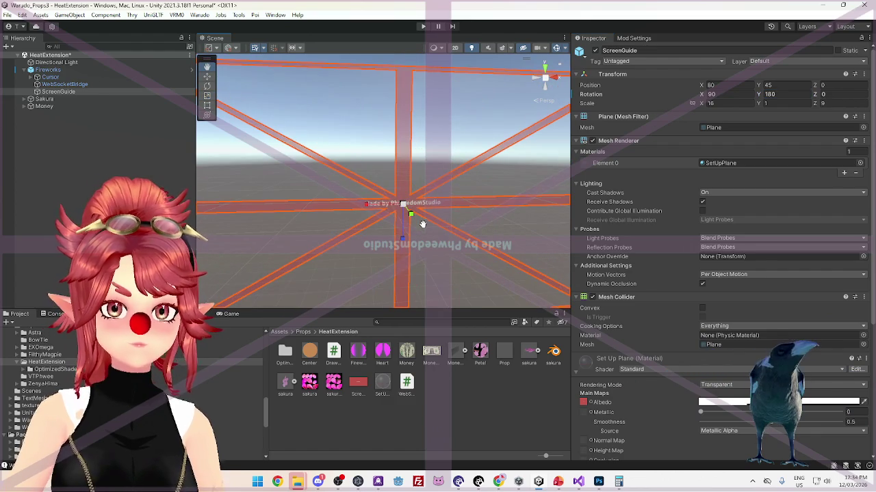
scroll(728, 284, down, 3)
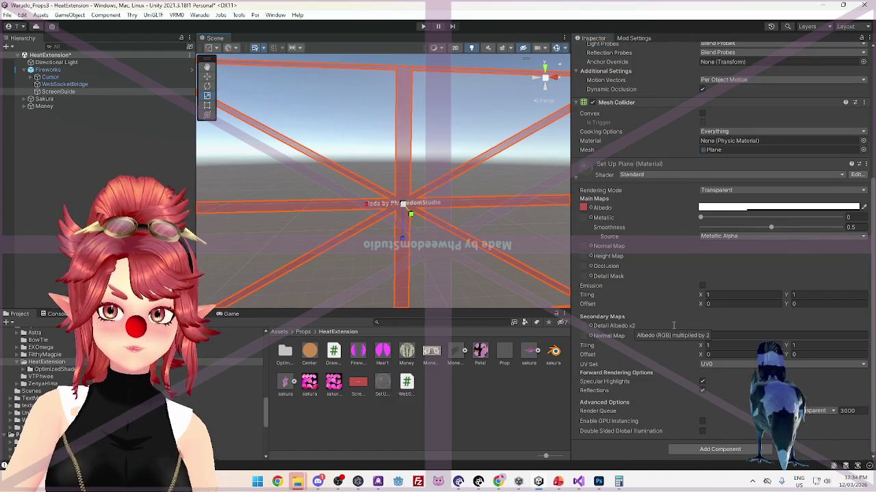
scroll(669, 337, up, 3)
Try Y rotation 0, then 180, drag it to 225.45, and hide the plane
click(774, 94)
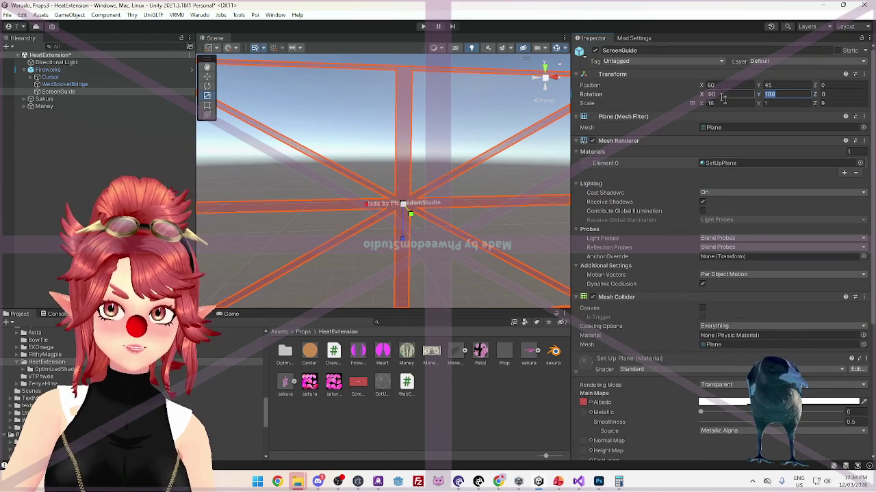
text(0)
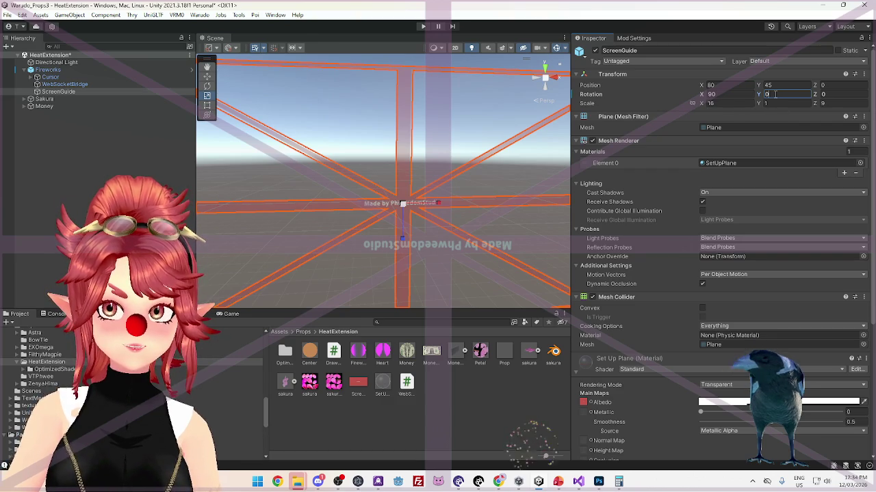
scroll(417, 221, down, 3)
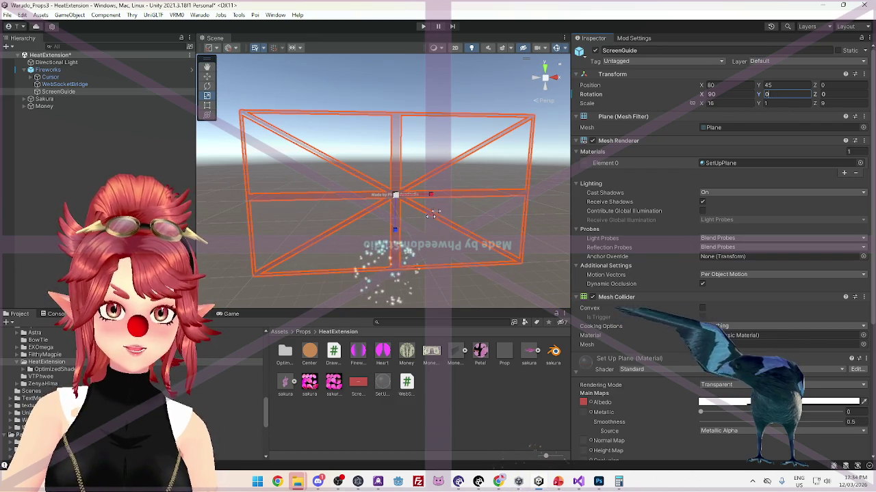
click(88, 71)
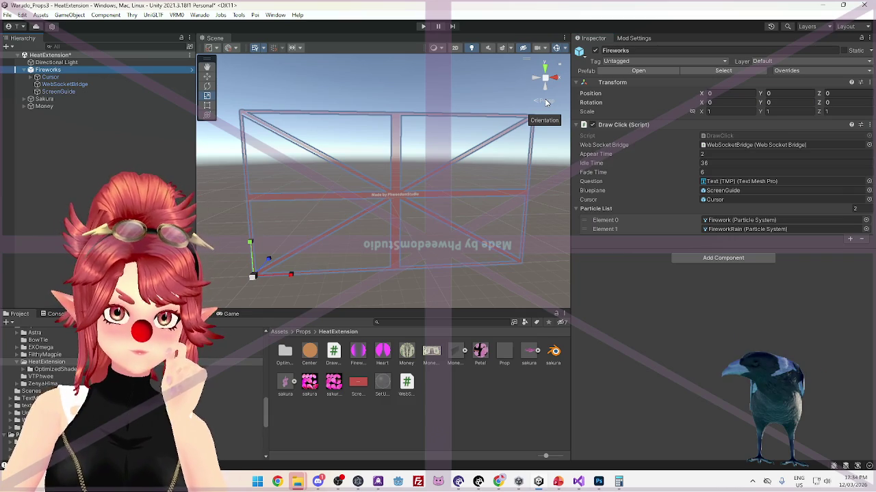
click(57, 92)
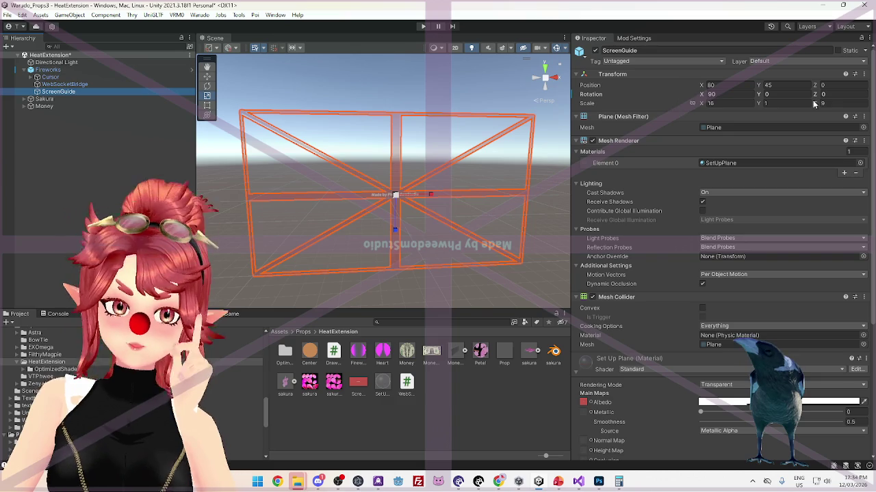
click(786, 94)
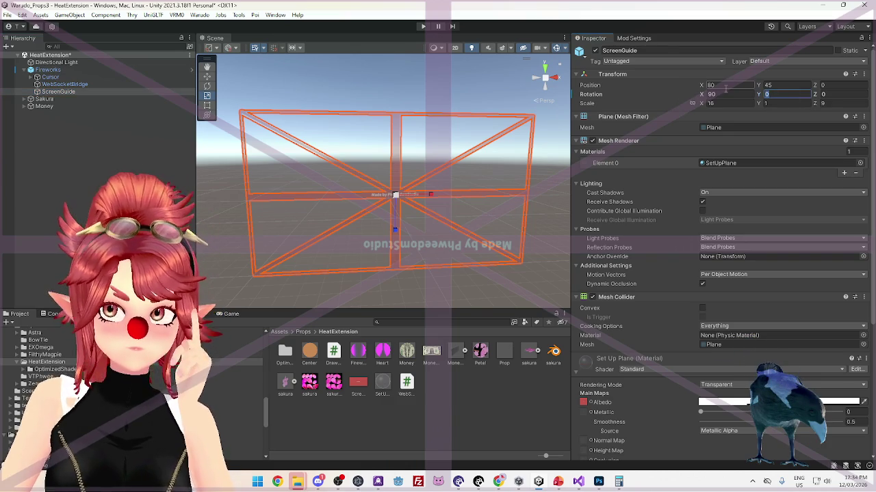
text(180)
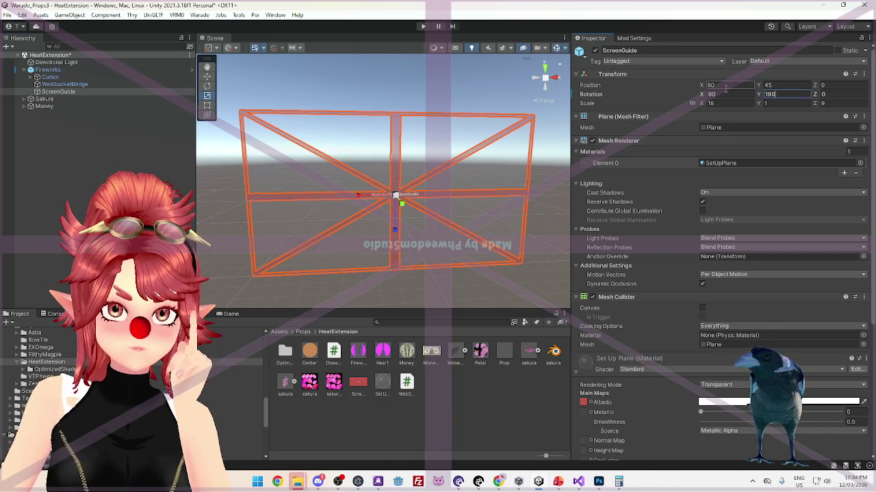
drag(762, 93, 792, 94)
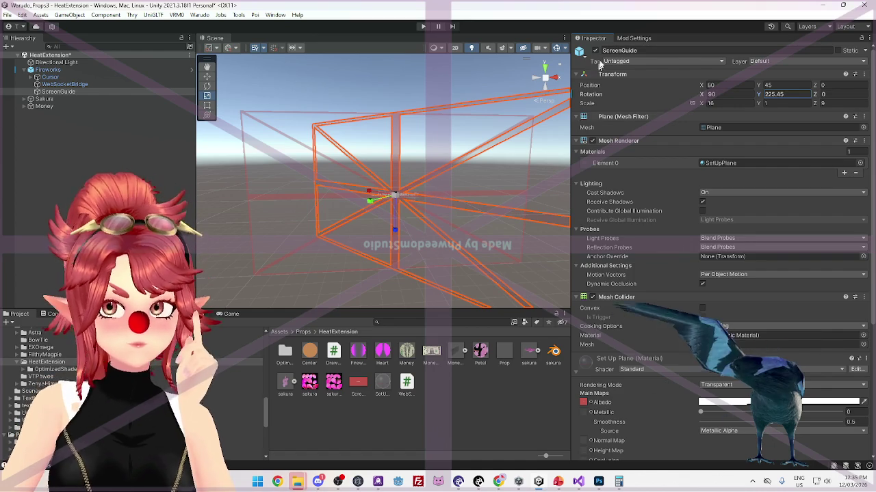
click(594, 51)
Show the Fireworks ScreenGuide again and deactivate the Sakura and Money ScreenGuides
click(594, 52)
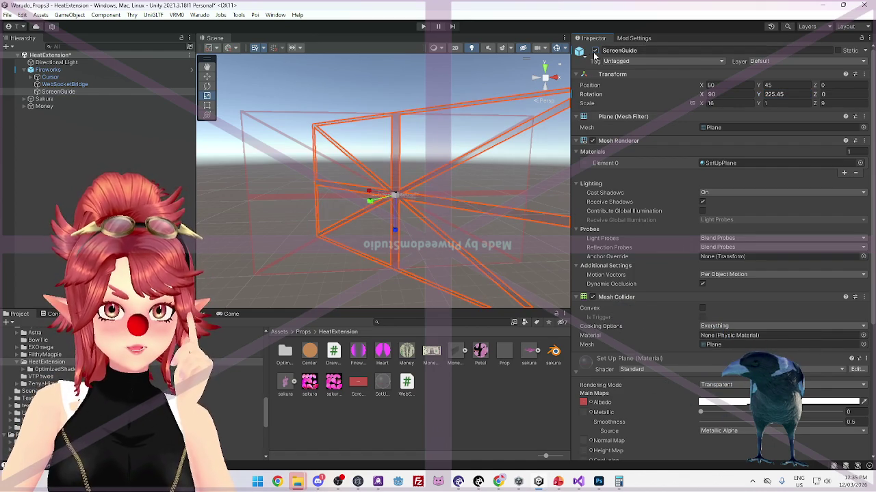
click(23, 99)
click(30, 128)
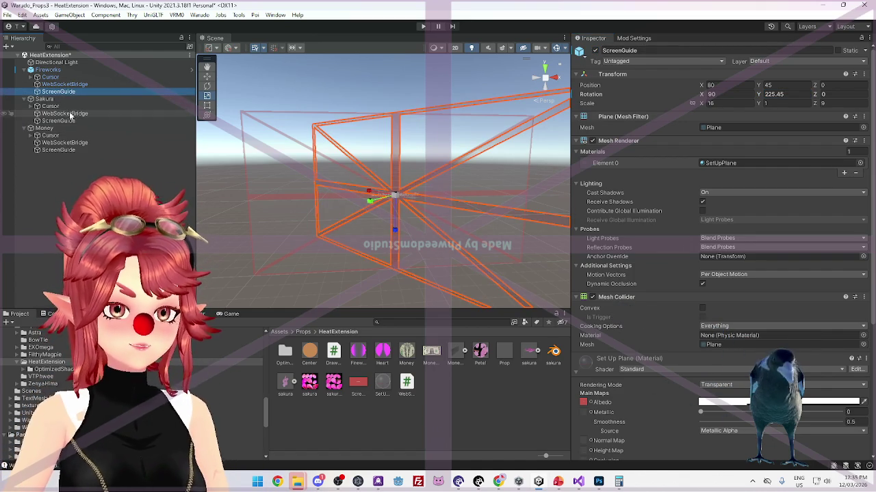
click(58, 120)
ctrl+click(58, 150)
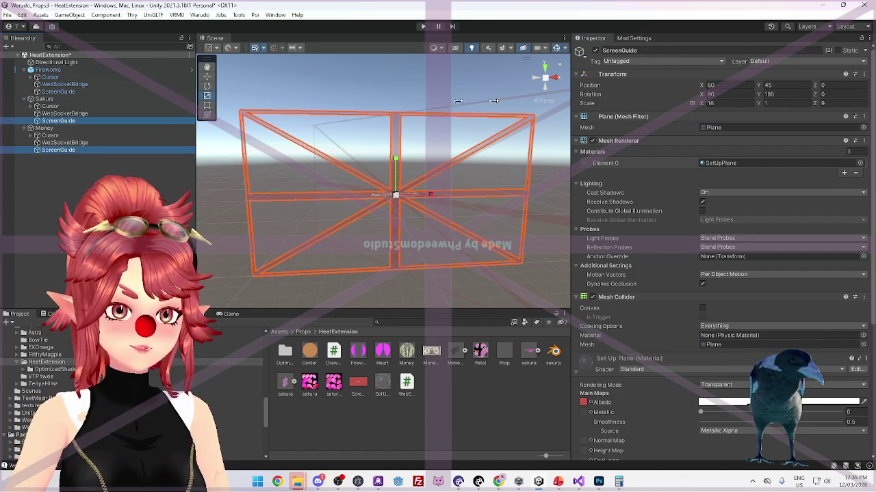
click(595, 51)
Set the Fireworks ScreenGuide's Y rotation to 180, deactivate it, and reactivate Sakura's
click(58, 92)
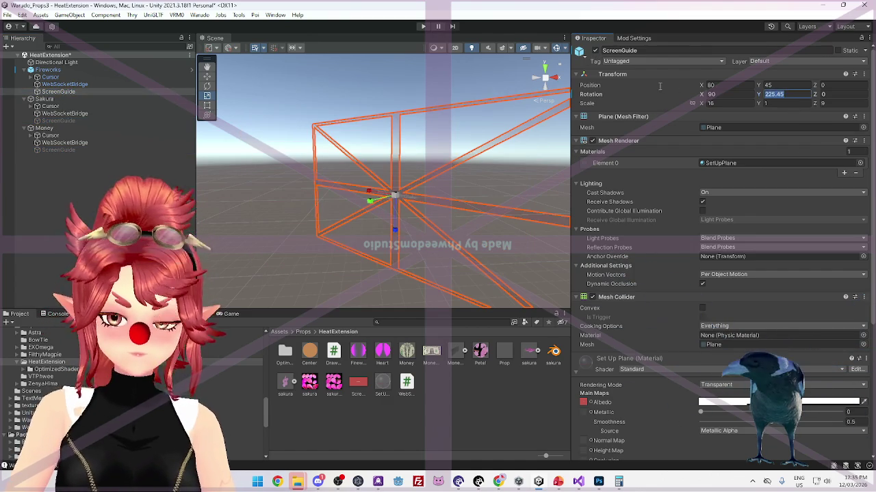
text(180)
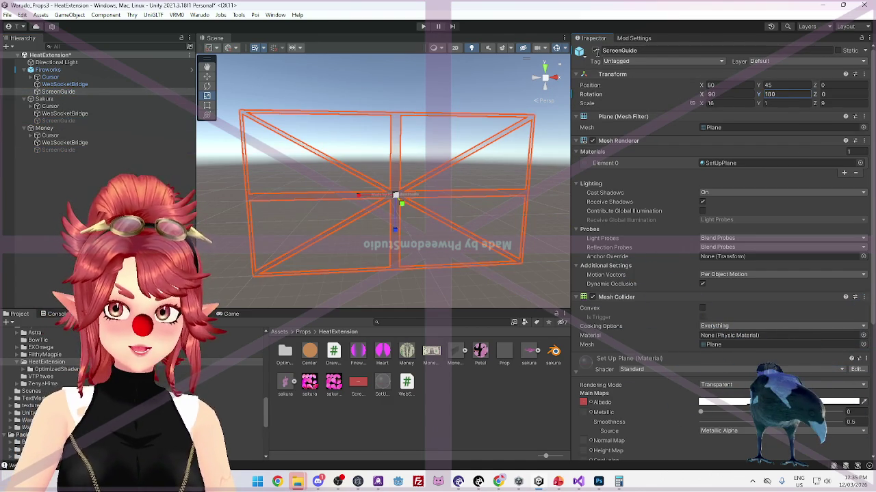
click(594, 52)
click(65, 142)
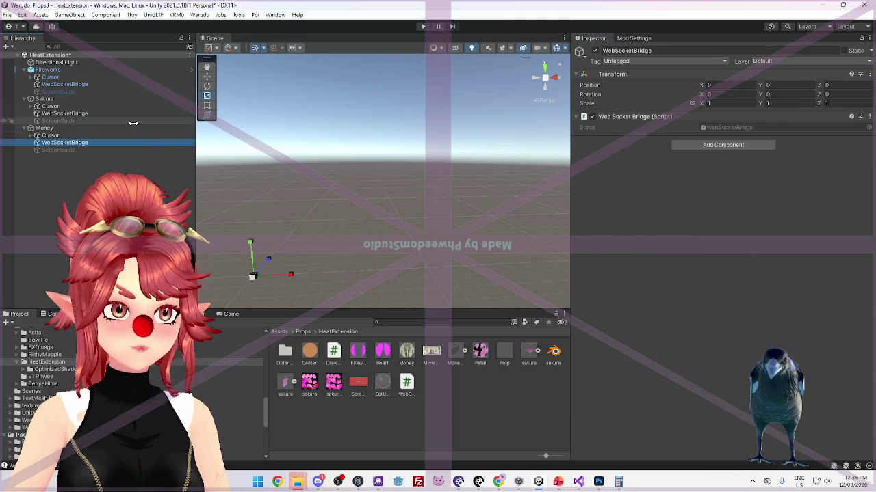
click(133, 121)
click(594, 51)
Swap the active guide from Sakura's to Money's ScreenGuide, then build the Fireworks mod
scroll(472, 212, up, 3)
scroll(472, 212, up, 1)
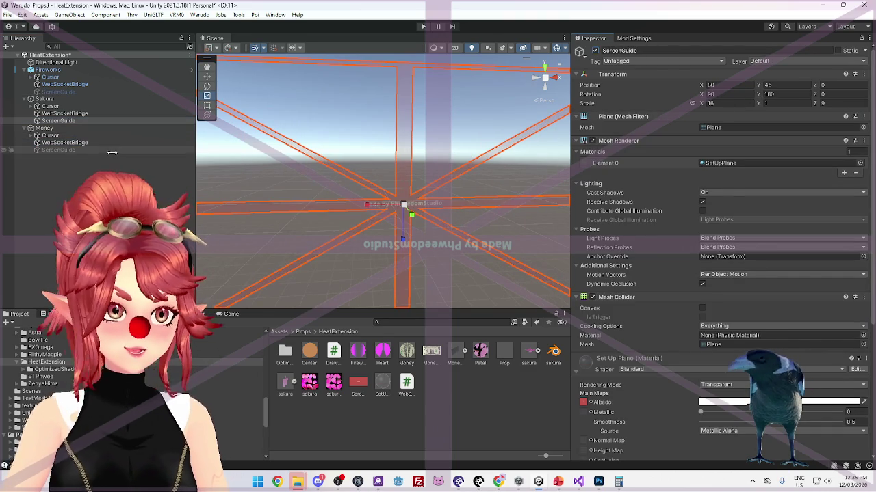
click(594, 51)
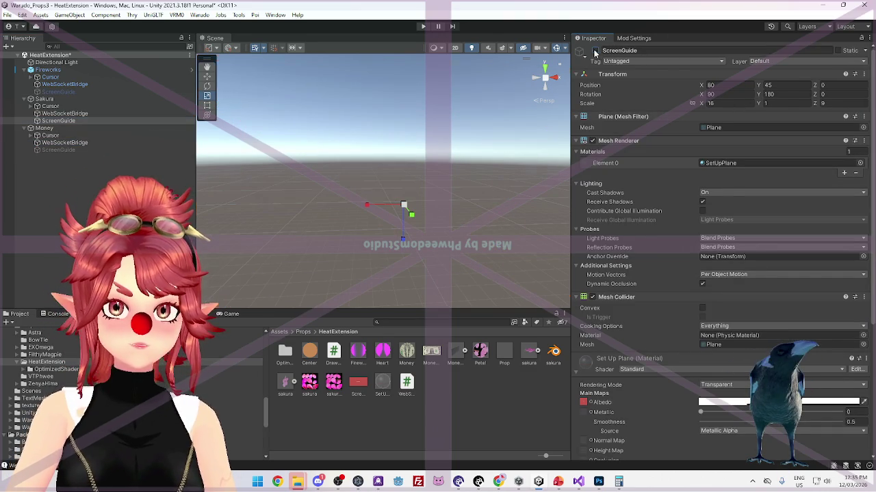
click(69, 150)
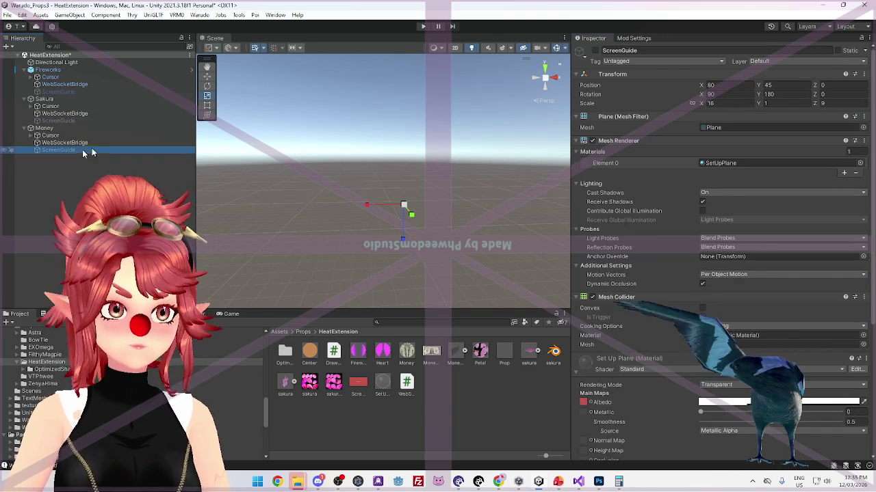
click(595, 51)
click(766, 94)
text(0)
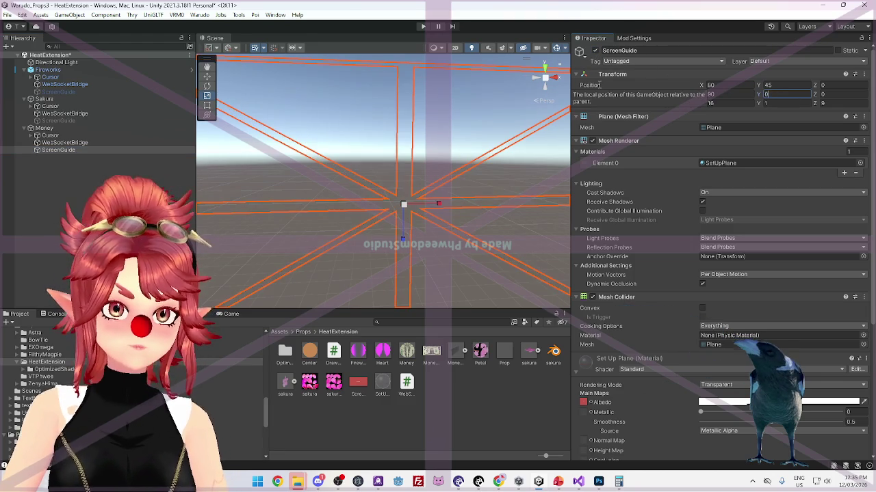
key(BackSpace)
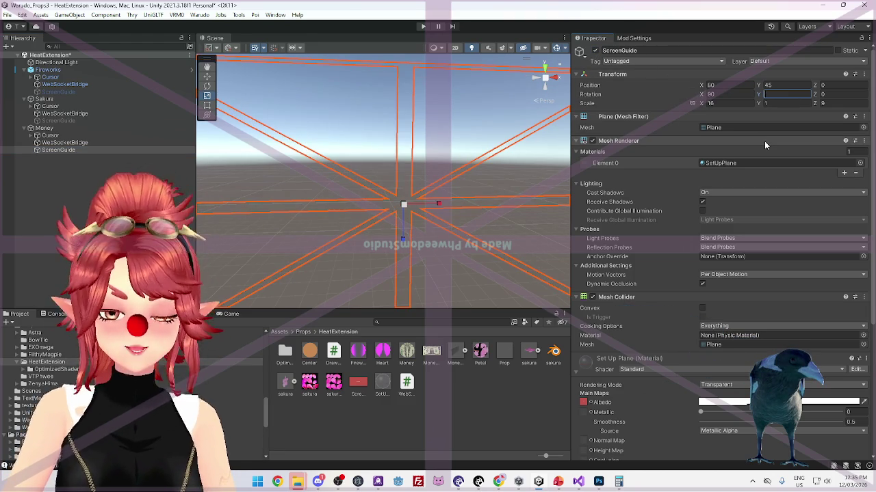
text(180)
click(576, 217)
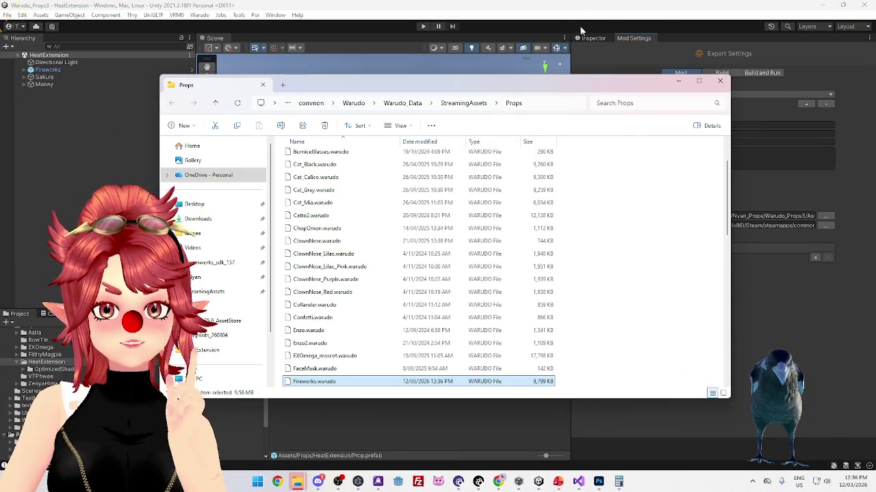
Switch back to Unity after confirming the 9,799 KB Fireworks.warudo is present
click(540, 481)
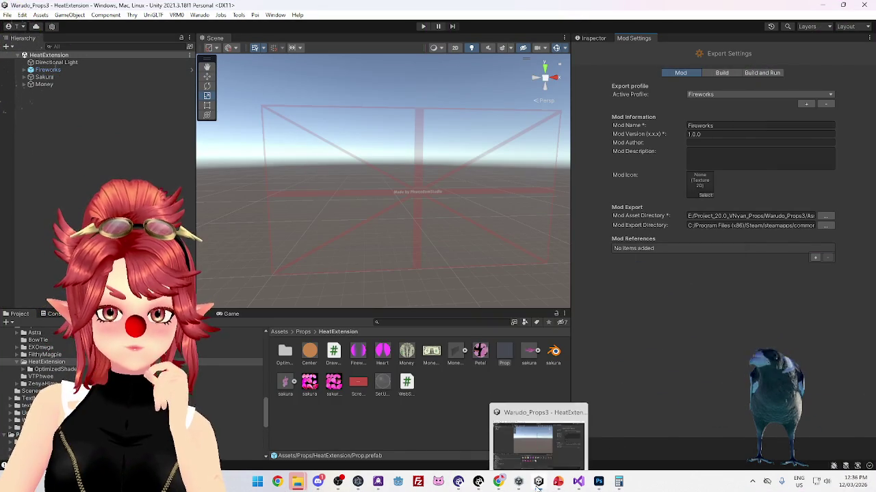
In Warudo, set the OverlayCam's Y and X rotation to 0
click(478, 481)
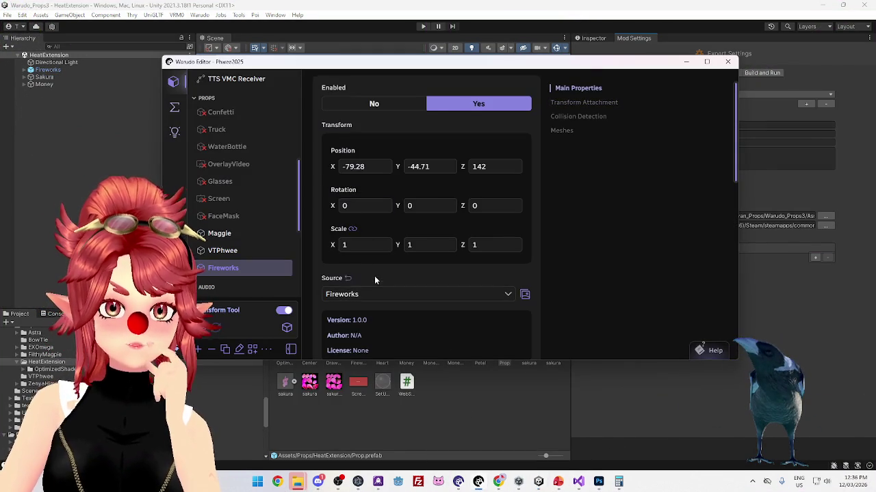
scroll(374, 279, down, 5)
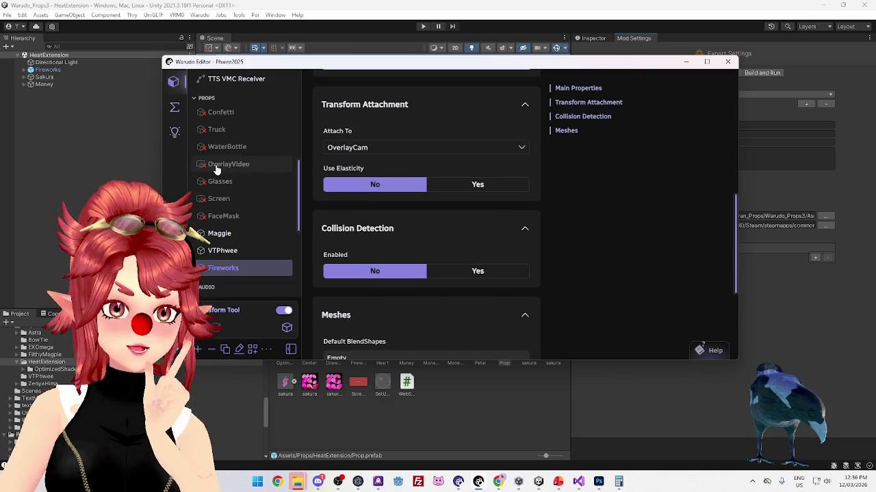
scroll(216, 170, up, 10)
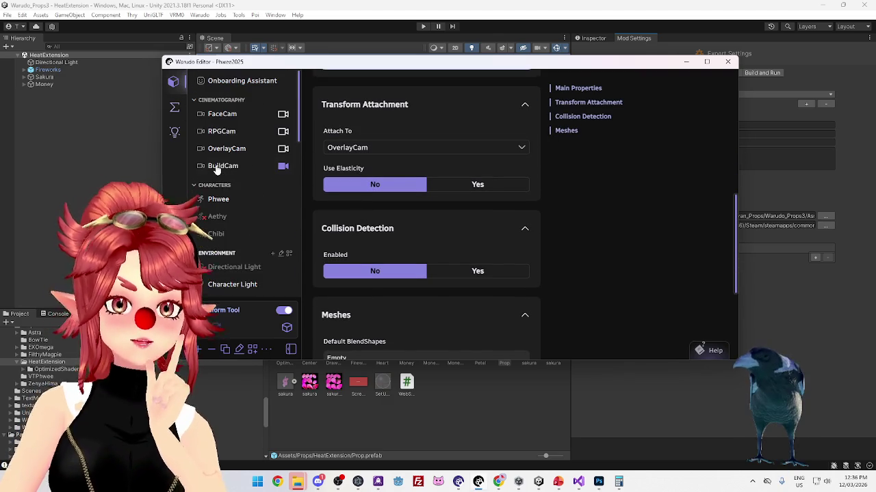
click(222, 152)
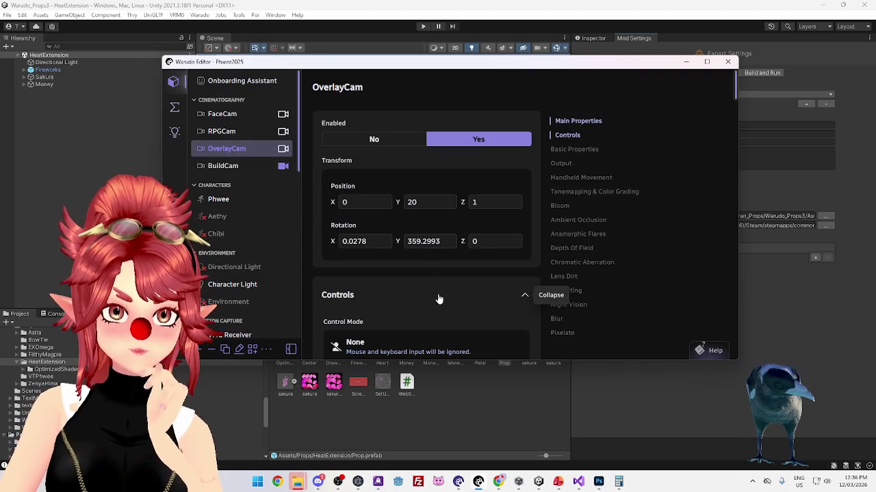
click(447, 242)
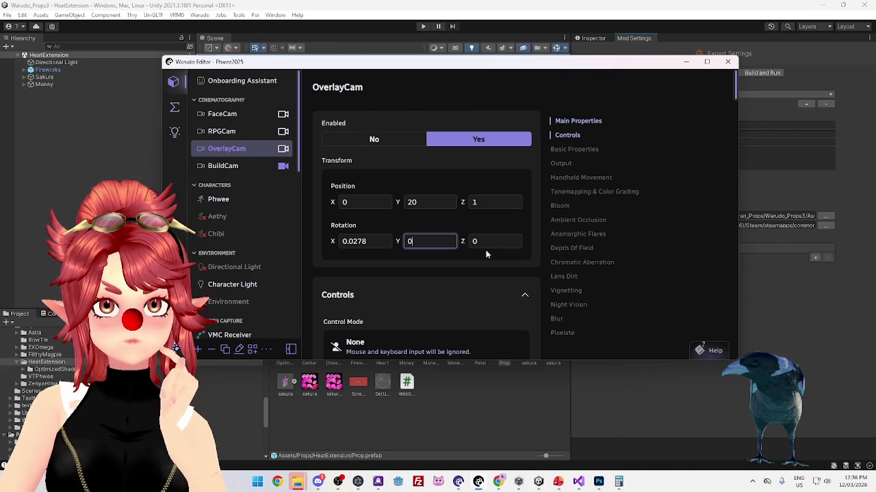
click(380, 244)
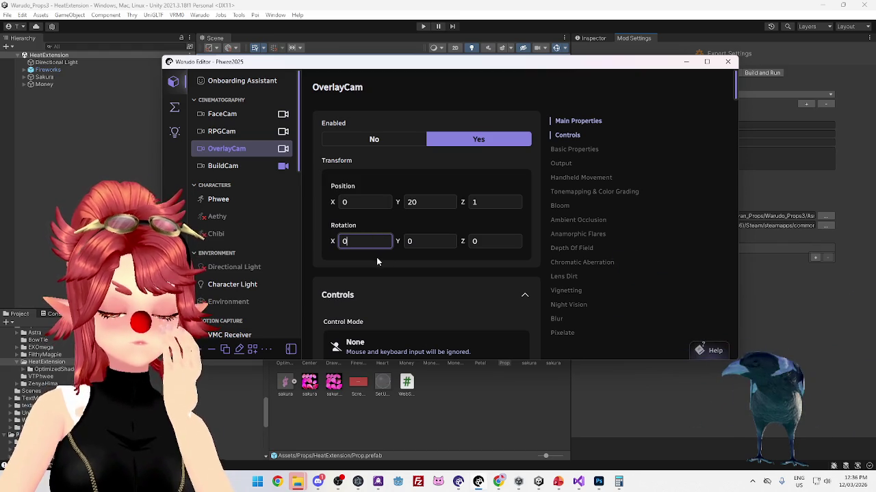
Select the Fireworks prop and toggle its ScreenGuide mesh Visible off and back on
scroll(373, 260, down, 5)
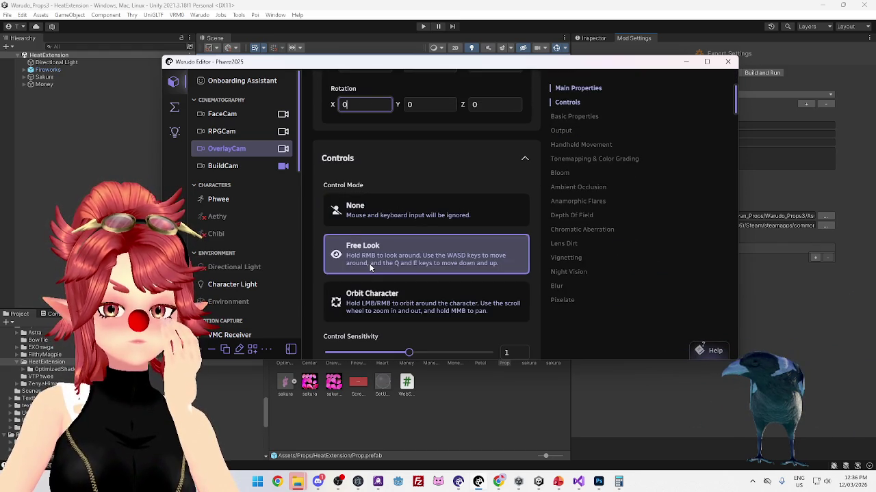
scroll(365, 272, up, 5)
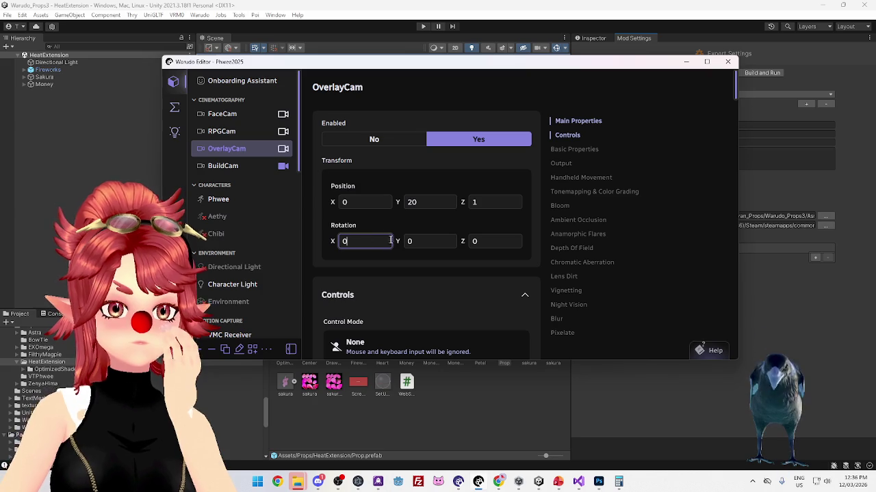
scroll(250, 239, down, 5)
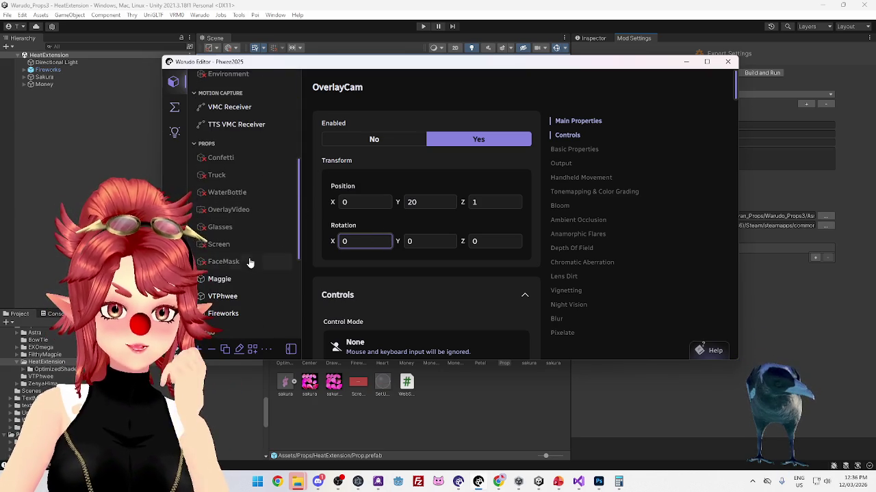
click(230, 325)
scroll(438, 235, down, 3)
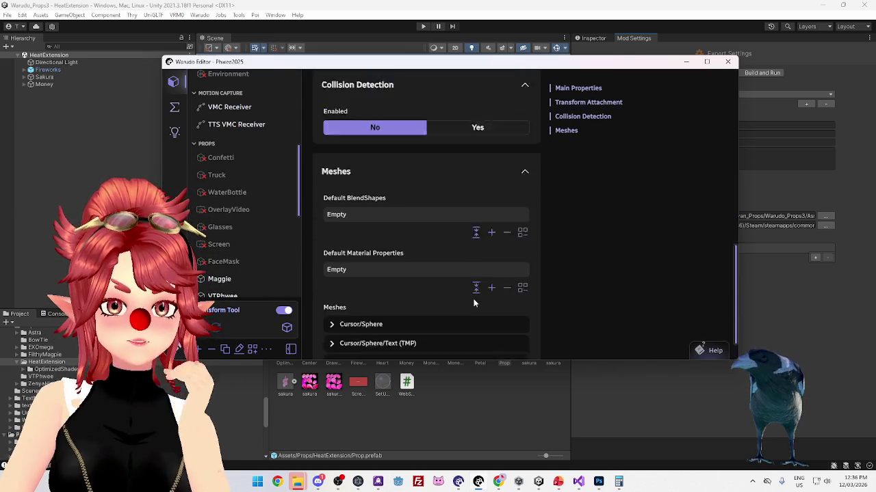
scroll(433, 288, up, 3)
scroll(435, 286, up, 5)
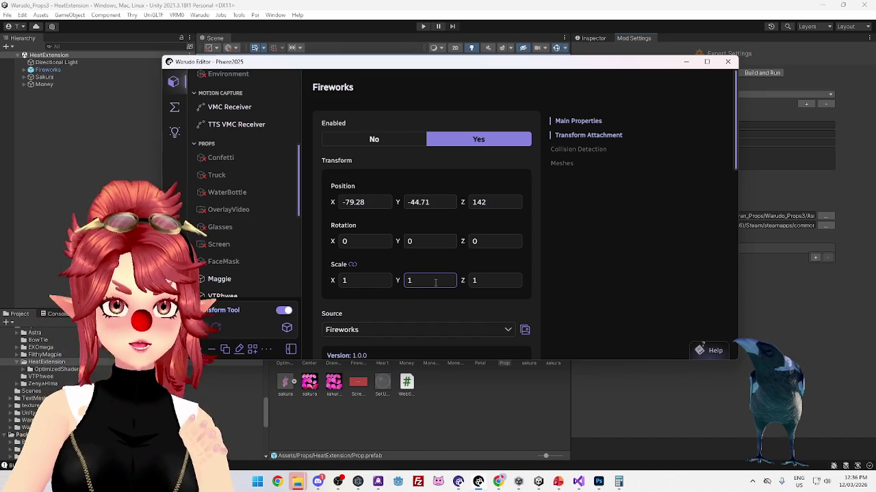
scroll(410, 303, down, 10)
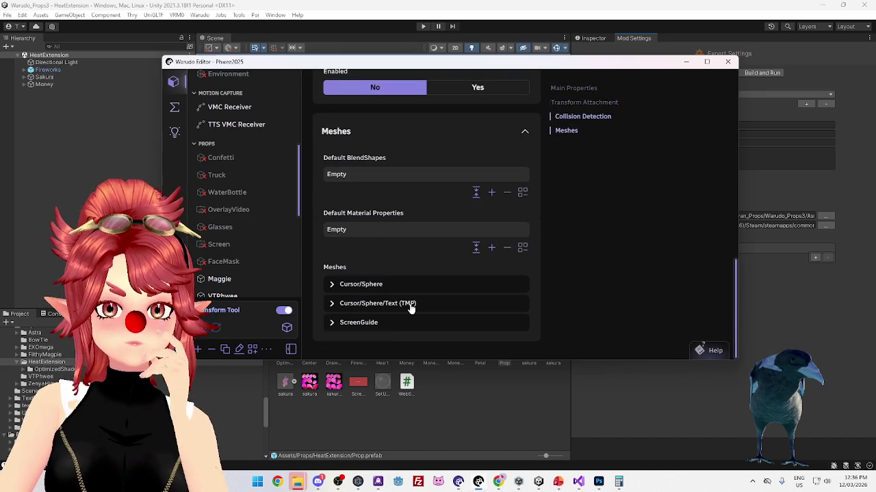
click(369, 322)
scroll(401, 292, down, 2)
click(408, 312)
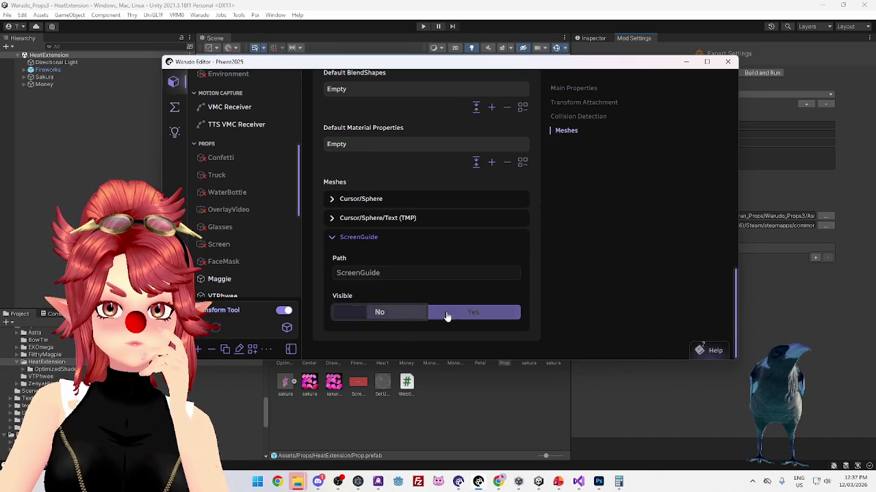
click(456, 318)
Disable and re-enable the Fireworks prop, then return to Unity
scroll(415, 262, up, 10)
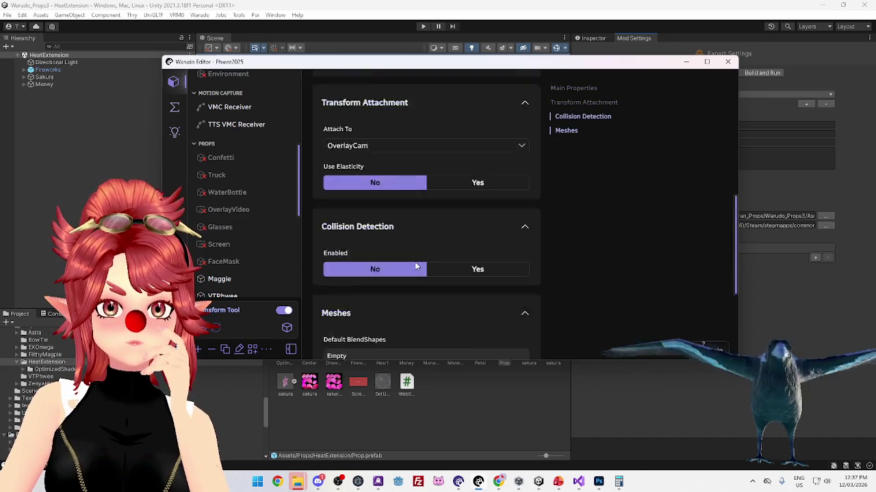
scroll(414, 266, up, 3)
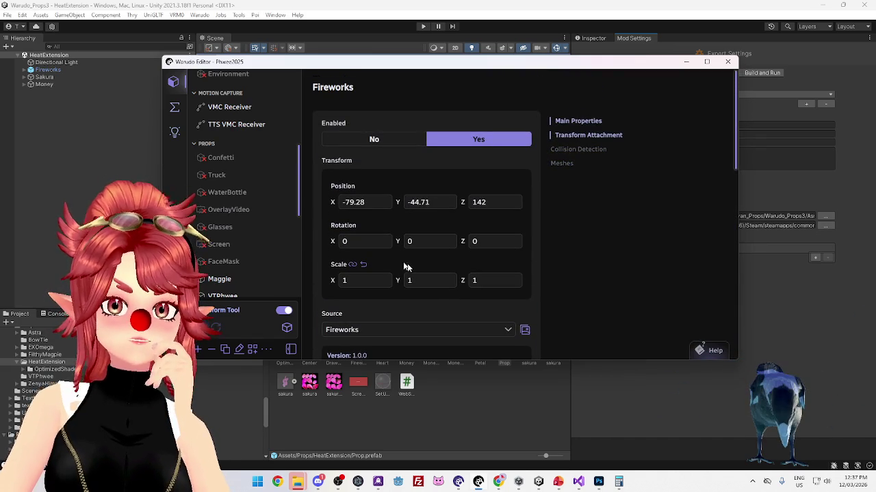
scroll(236, 225, down, 3)
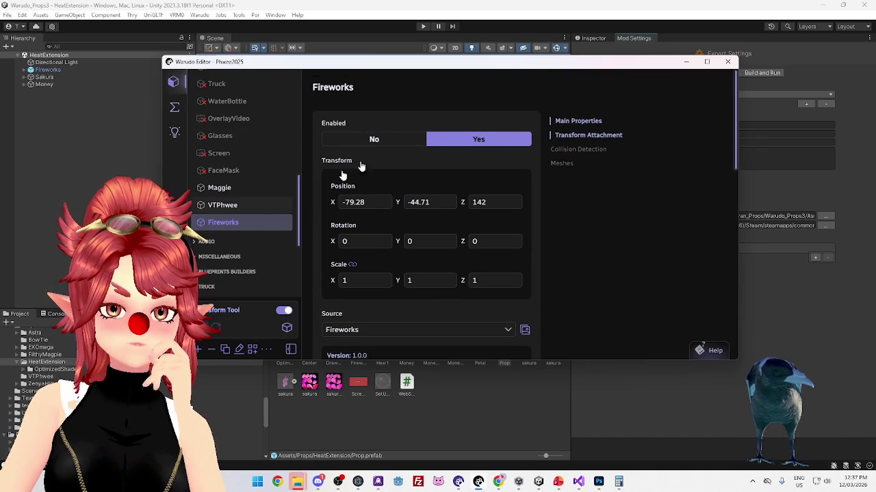
click(391, 139)
click(442, 139)
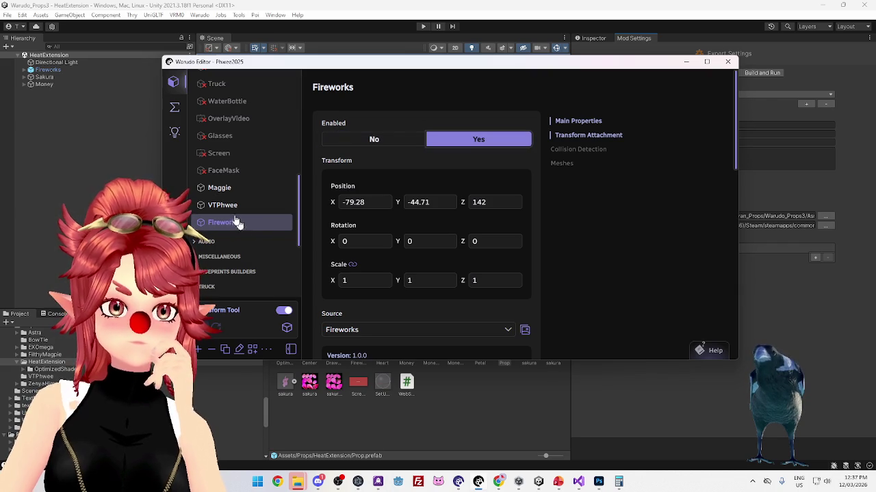
click(102, 136)
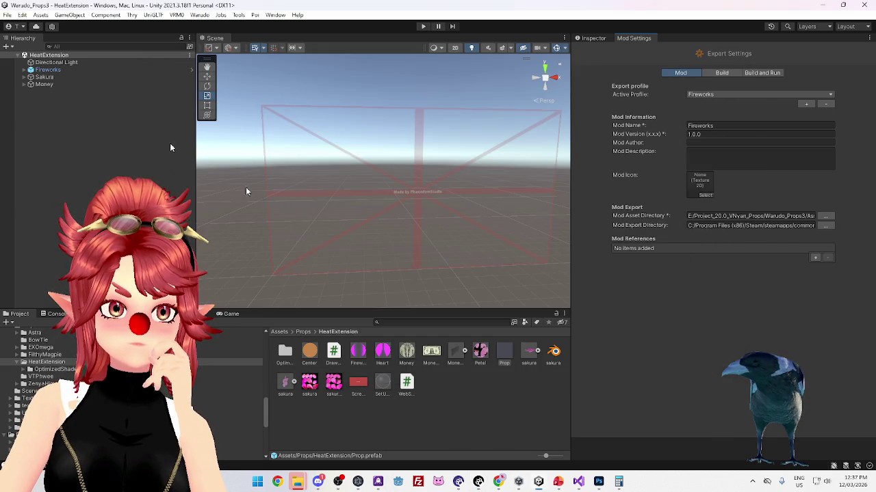
Expand Fireworks and set its ScreenGuide plane's Y rotation to 0
click(25, 71)
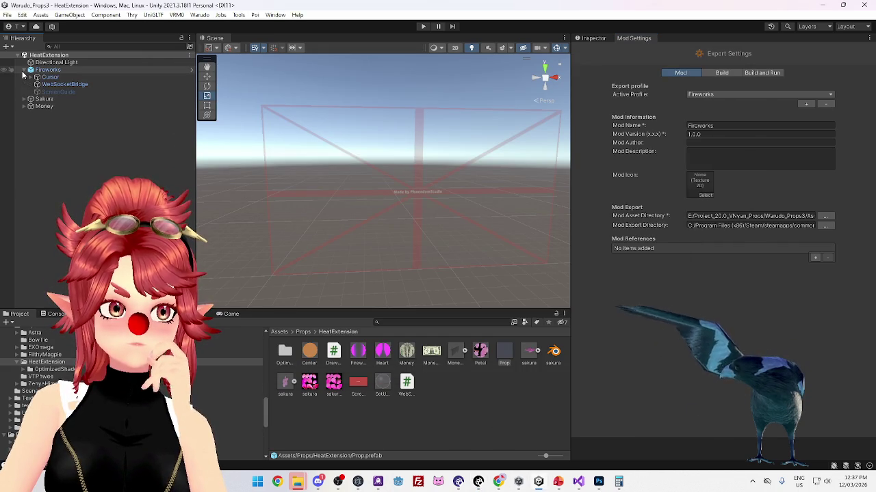
click(56, 92)
click(592, 38)
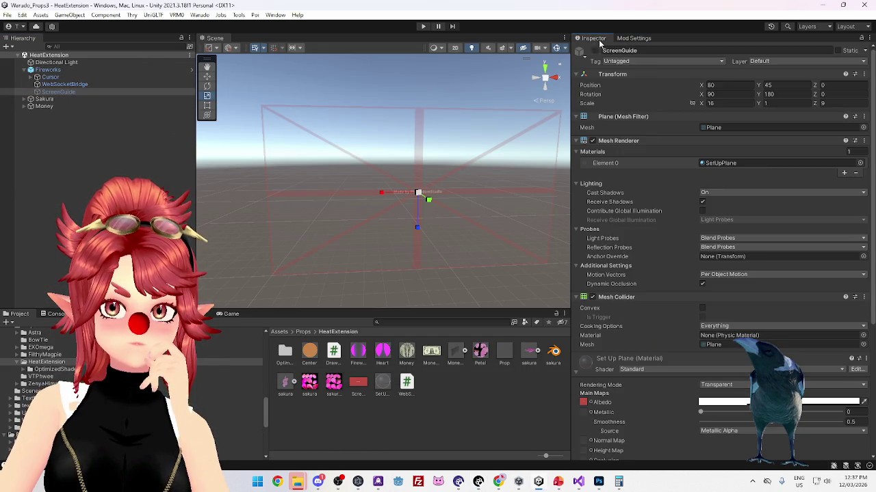
text(0)
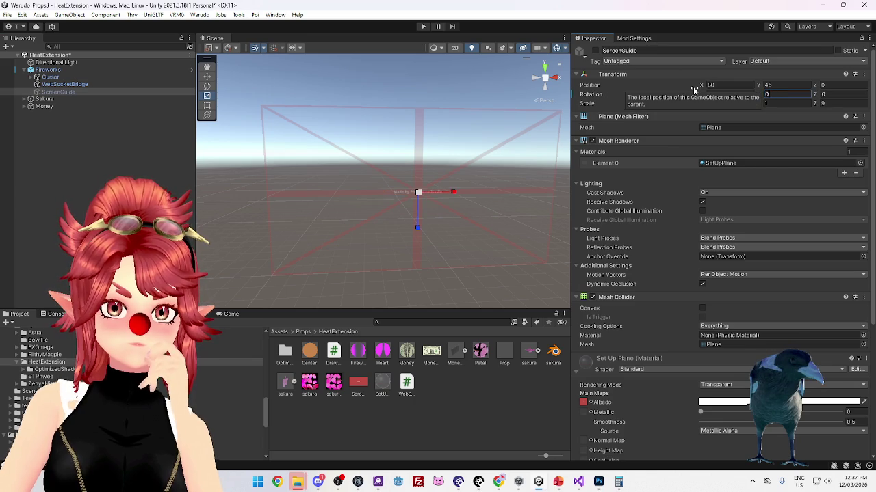
key(Return)
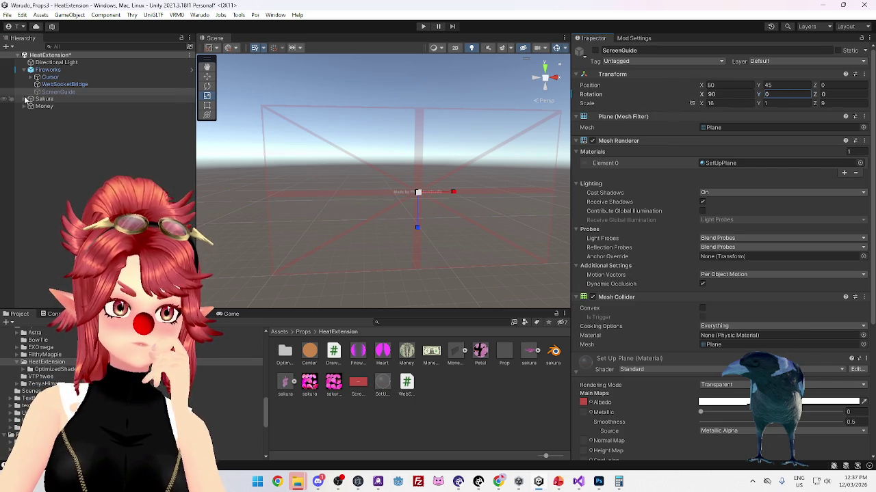
Activate the Fireworks and Sakura ScreenGuides and compare their rotations
click(24, 99)
click(101, 176)
click(72, 92)
click(595, 51)
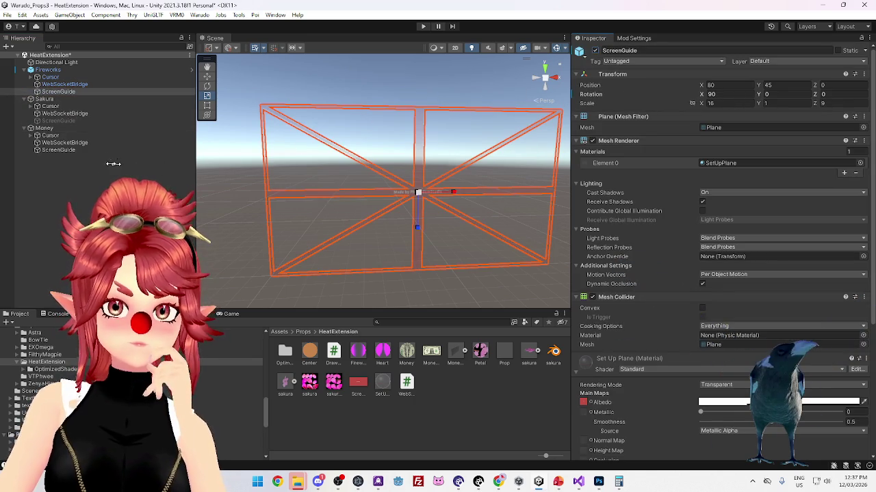
click(58, 121)
click(594, 50)
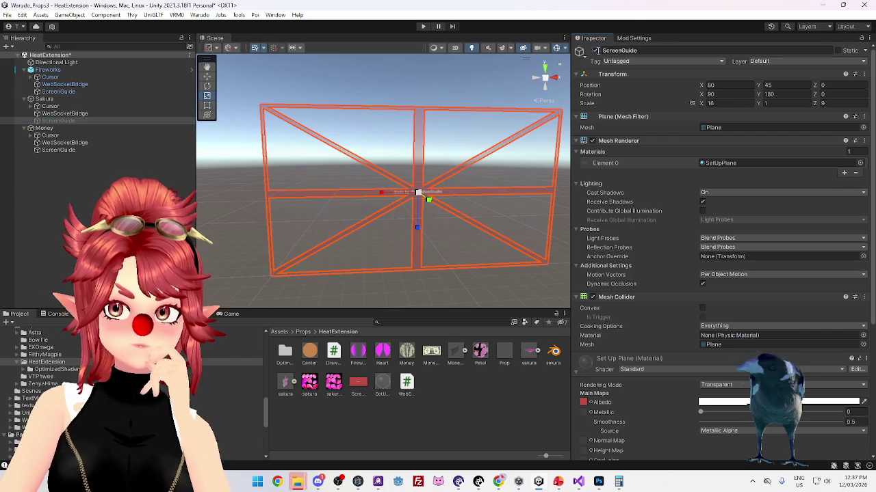
click(85, 91)
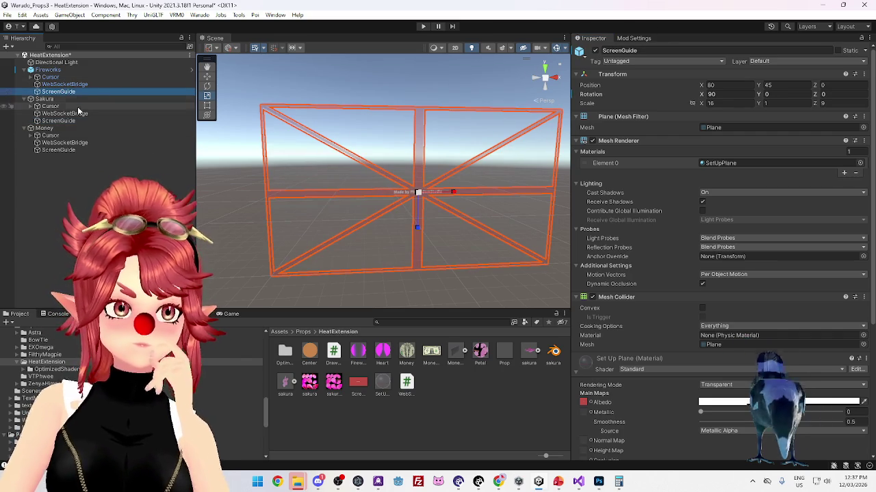
click(72, 121)
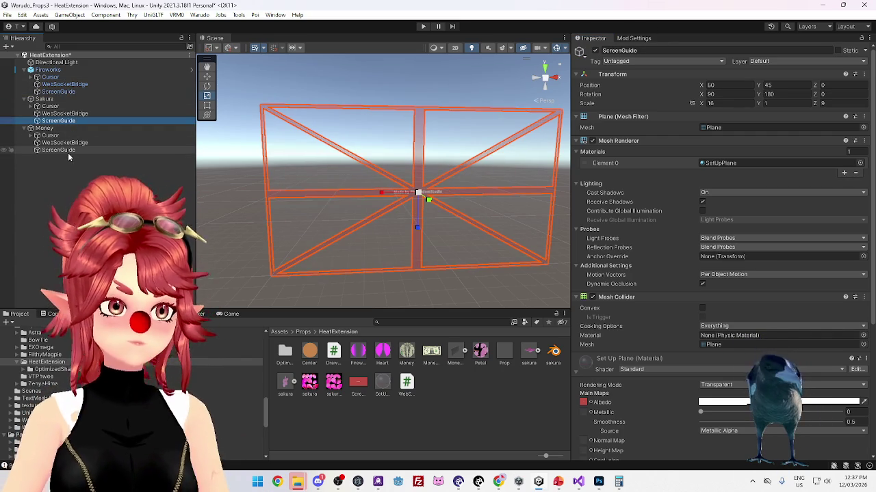
click(69, 93)
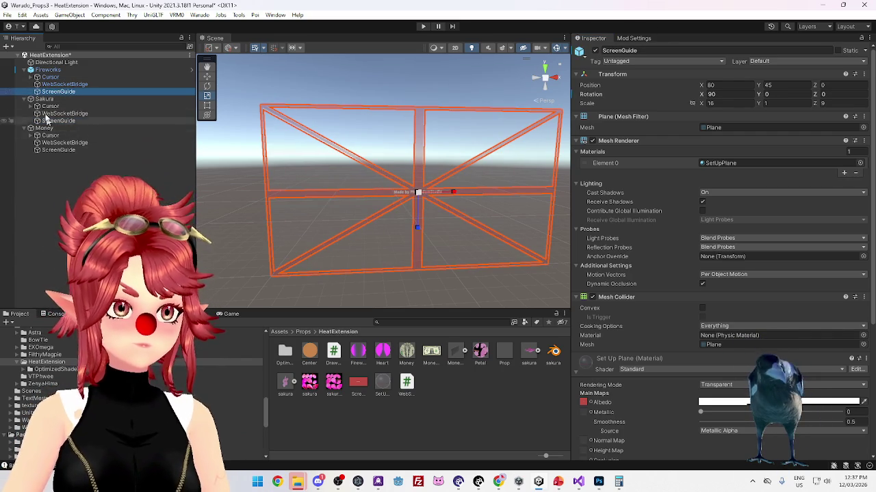
Deactivate Sakura and Money, set ScreenGuide Y rotation to 180, and save Fireworks as an original prefab
click(61, 99)
ctrl+click(65, 129)
click(594, 50)
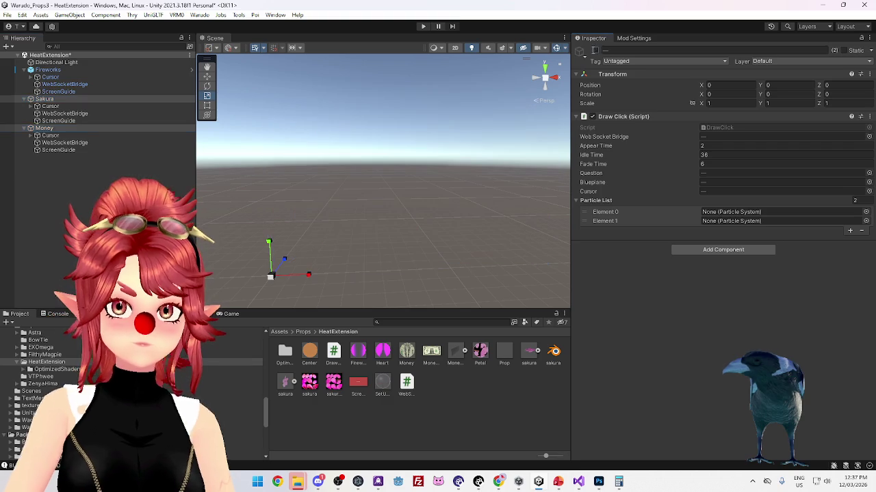
click(61, 92)
click(766, 95)
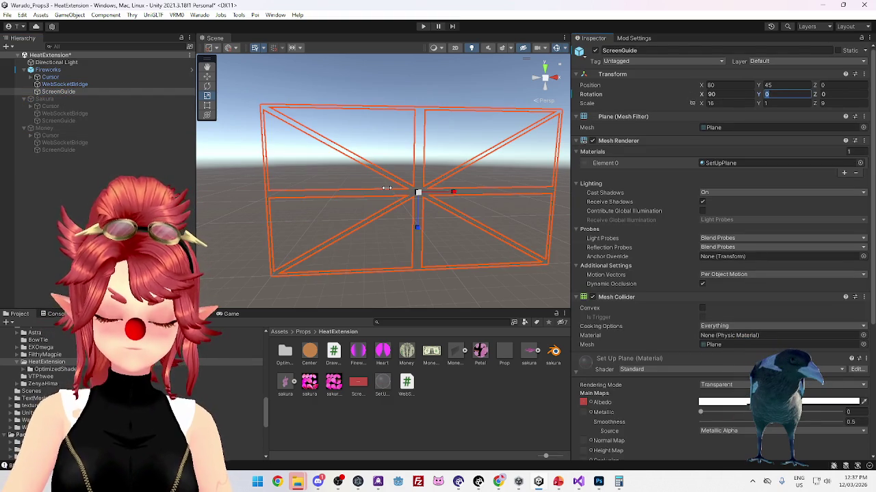
text(180)
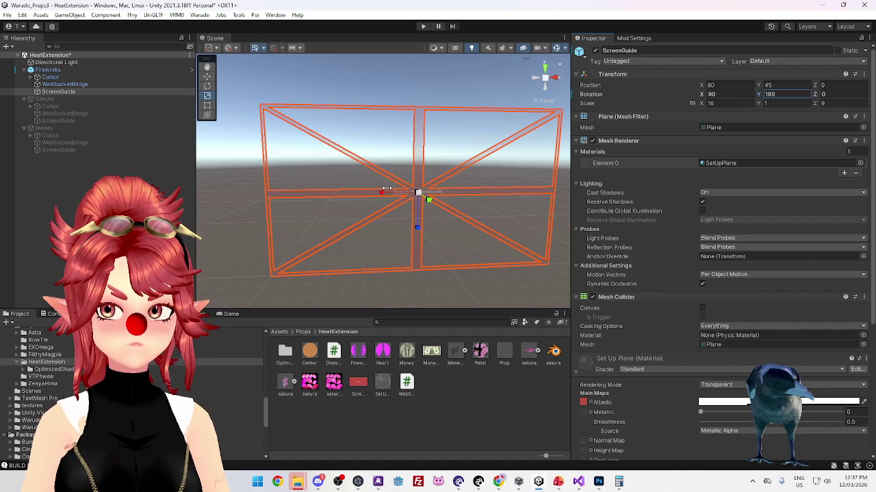
mouse_move(47, 70)
mouse_down()
mouse_move(369, 367)
mouse_move(439, 382)
mouse_up()
click(420, 258)
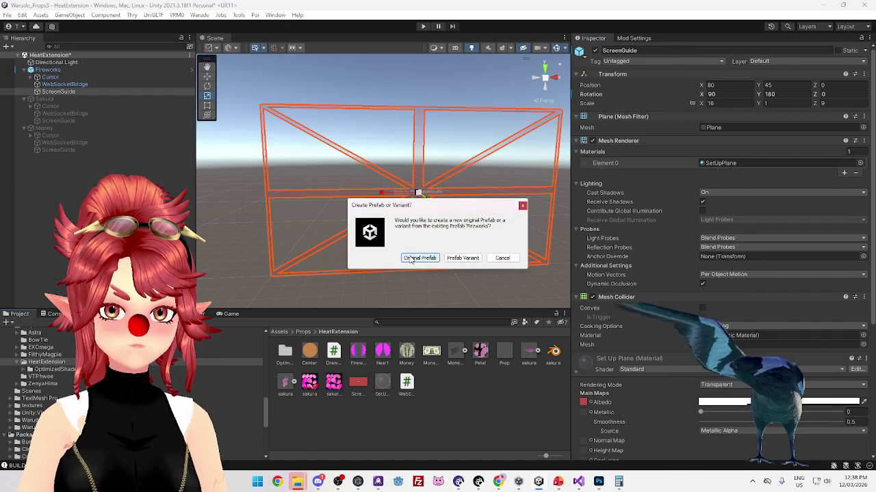
Delete the old Prop prefab and rename the new Fireworks prefab to 'Prop'
click(529, 357)
key(Delete)
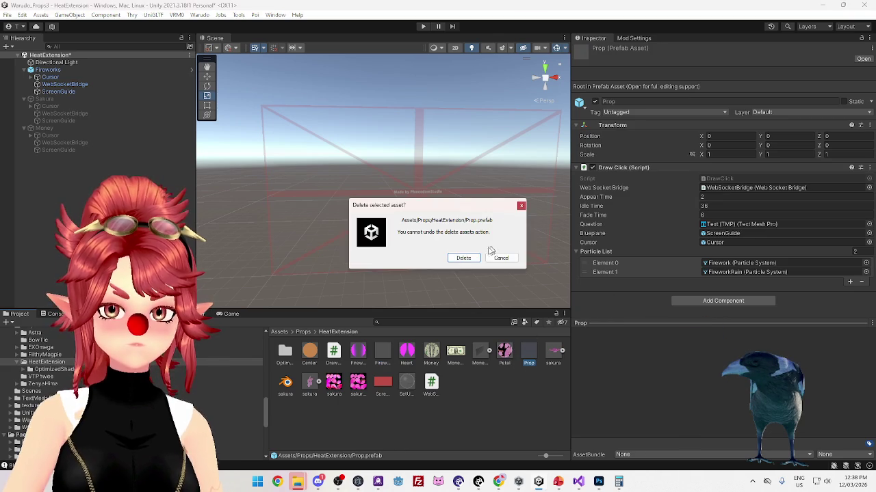
click(471, 259)
click(382, 351)
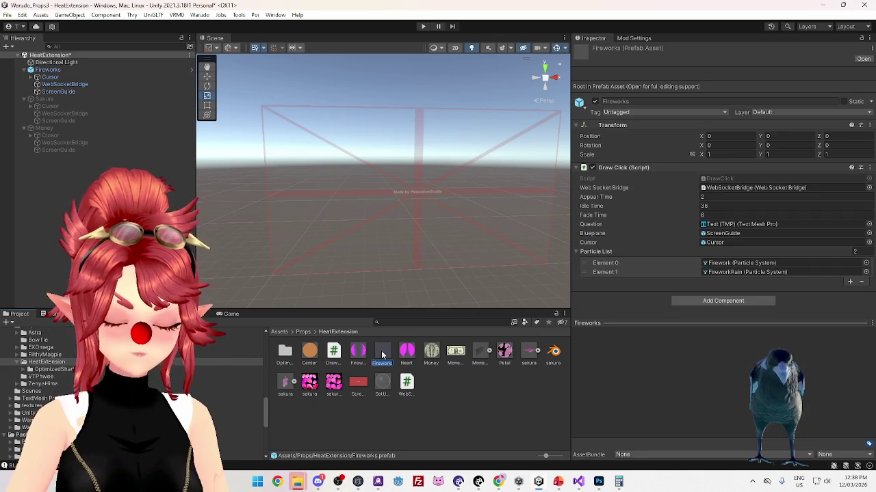
text(Prop)
key(Return)
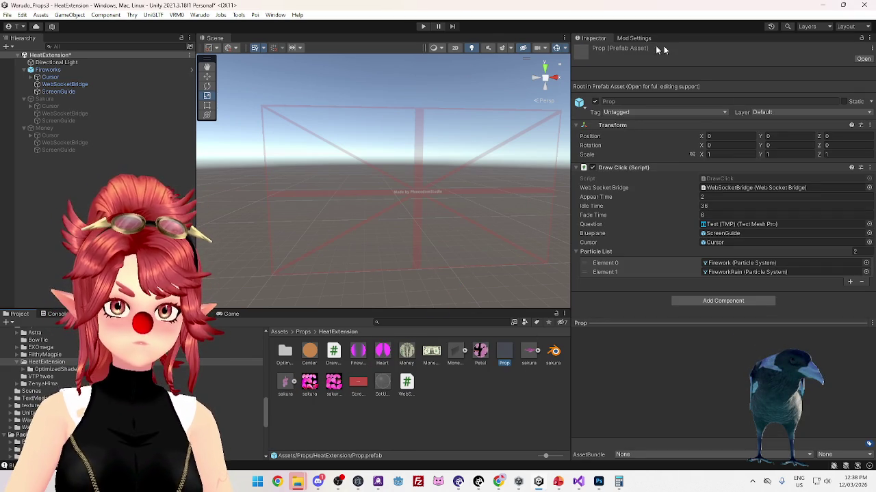
Run Warudo > Build Mod from Mod Settings, saving the scene when asked
click(628, 38)
click(200, 14)
click(216, 73)
click(427, 257)
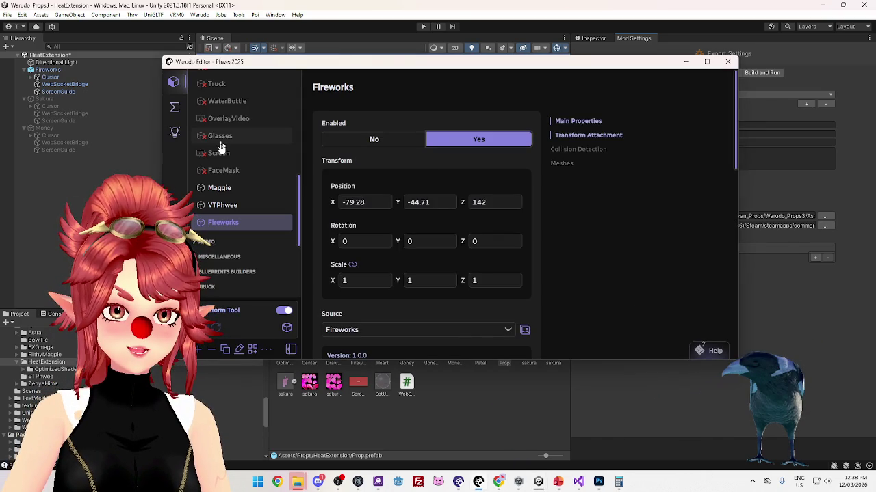
Compare BuildCam with OverlayCam, settle on OverlayCam's view, then switch back to Unity
scroll(223, 157, up, 10)
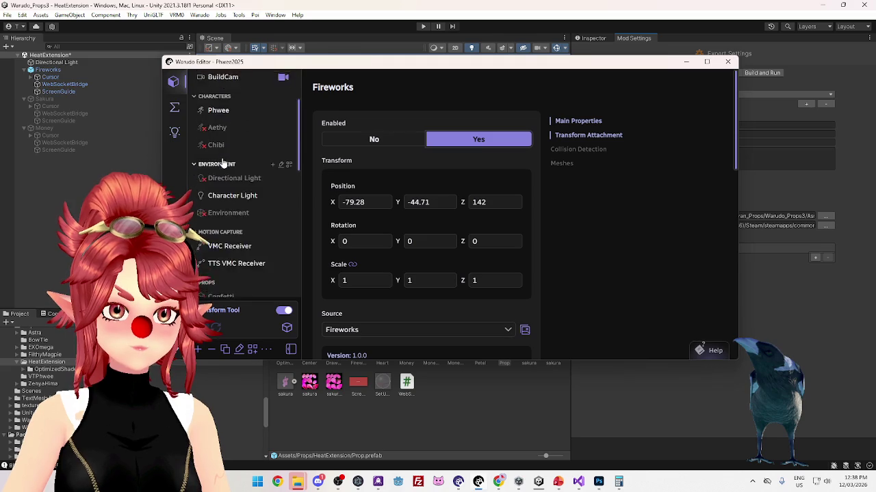
click(223, 104)
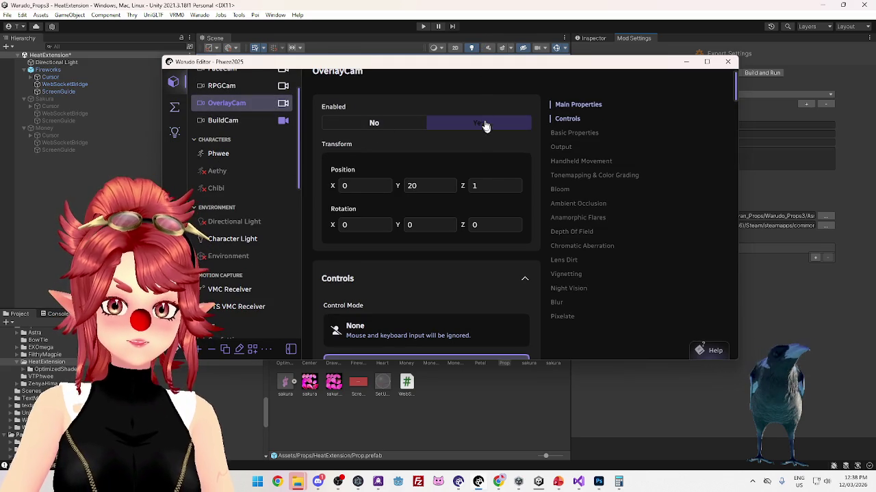
click(228, 123)
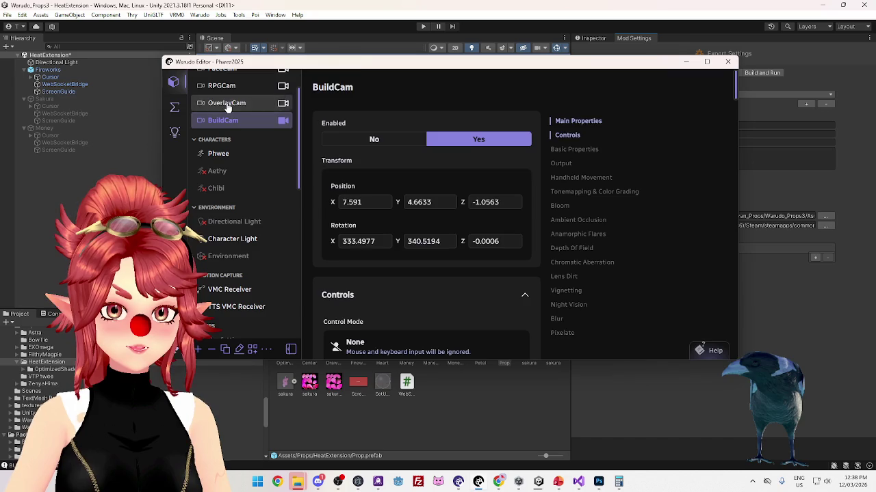
click(228, 106)
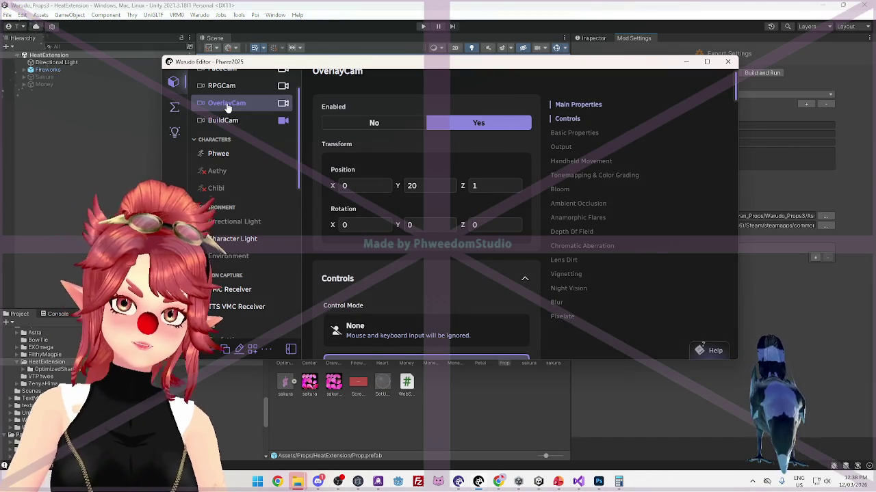
scroll(231, 236, down, 10)
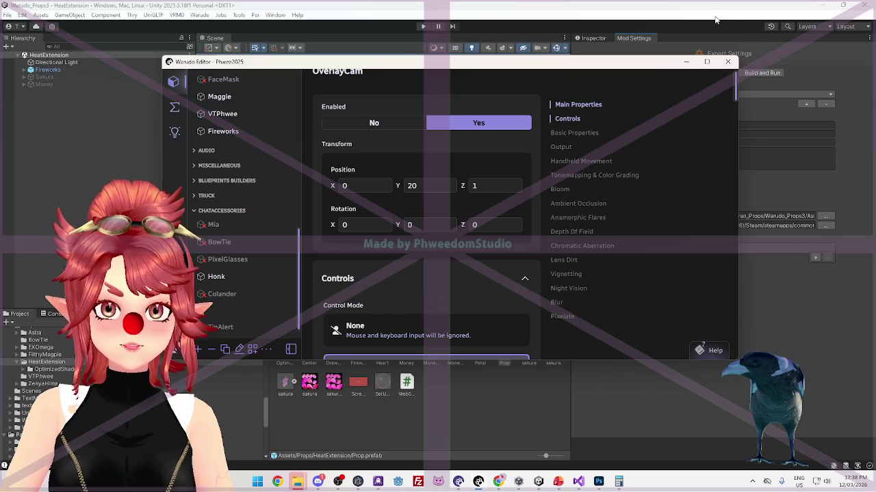
click(713, 18)
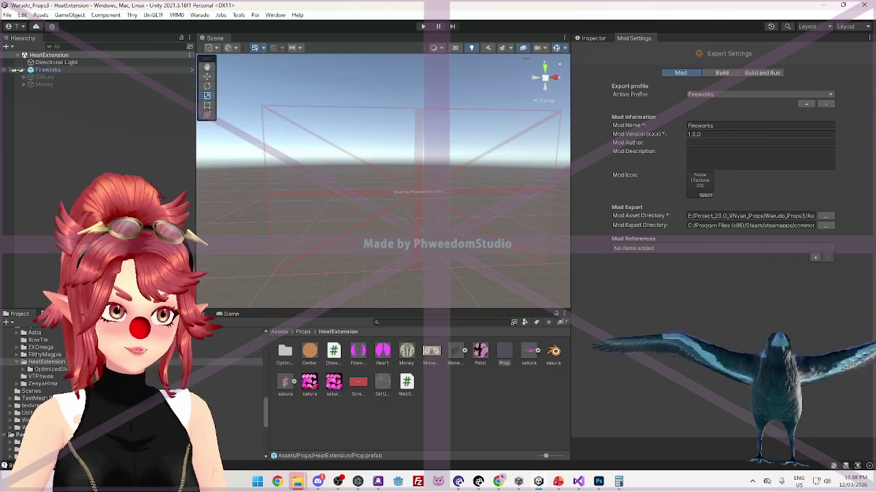
Raise the ScreenGuide plane's SetUpPlane material albedo alpha to about 0.77
click(37, 70)
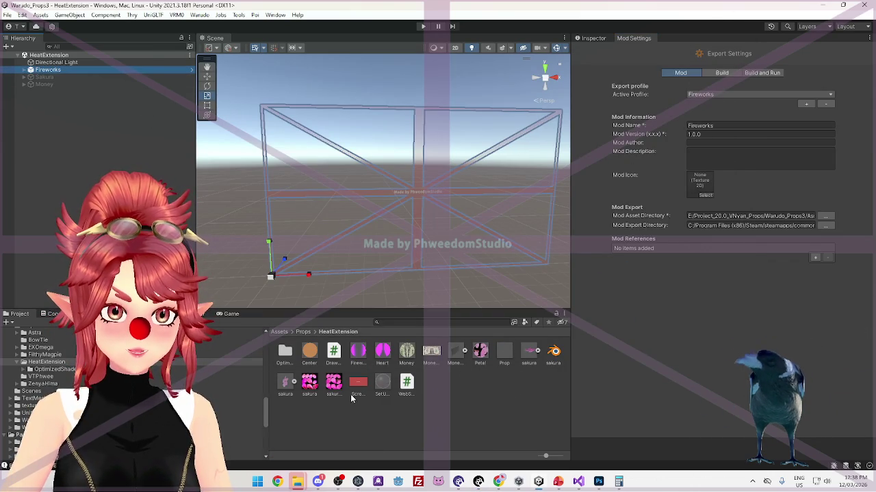
click(24, 70)
click(59, 91)
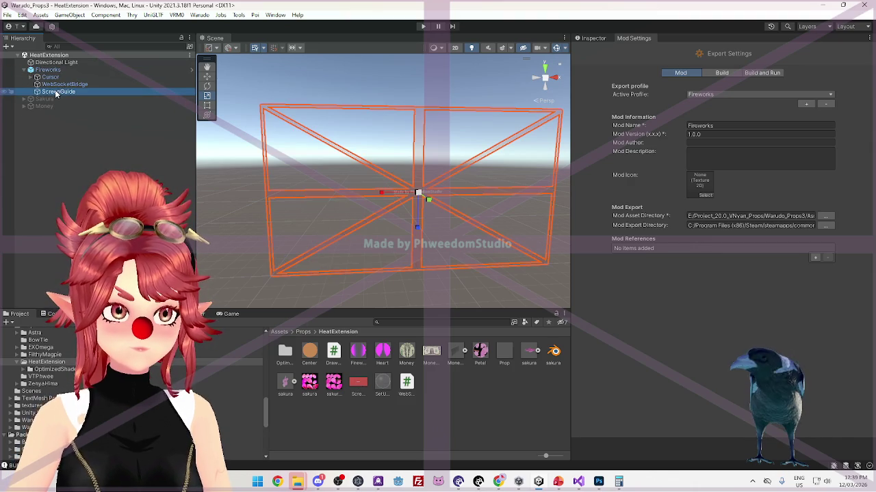
click(593, 38)
click(738, 164)
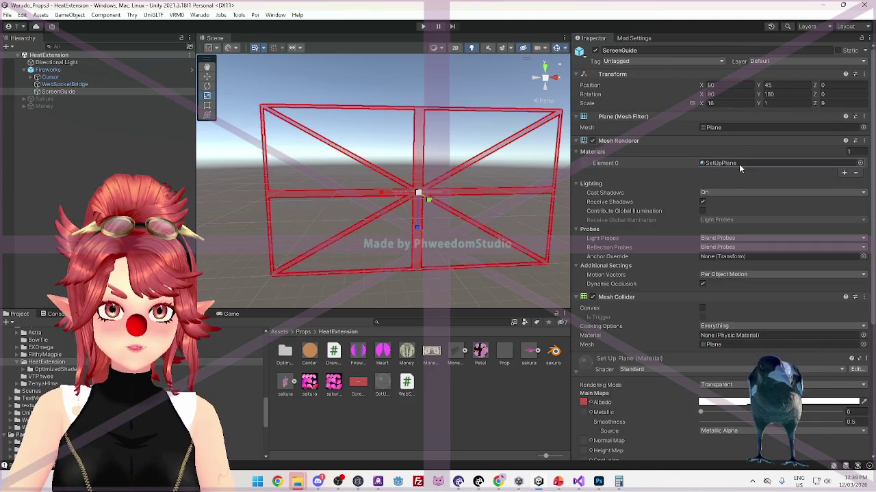
click(383, 383)
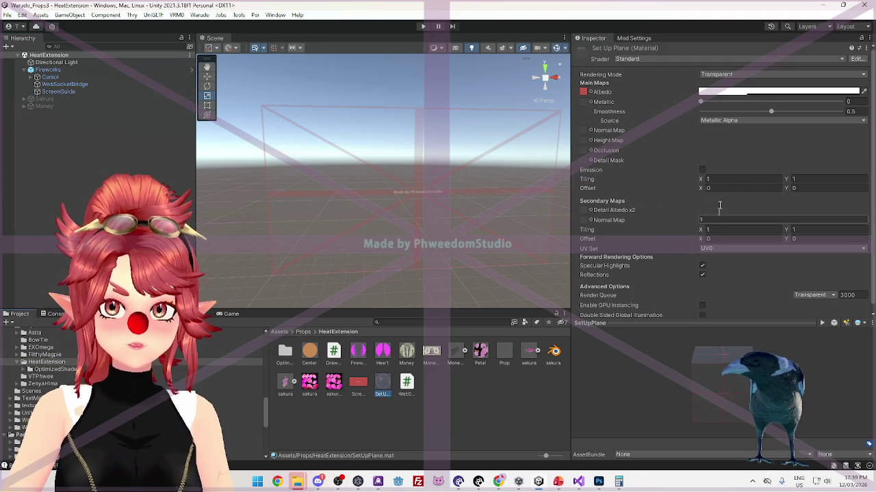
click(731, 92)
drag(767, 268, 817, 270)
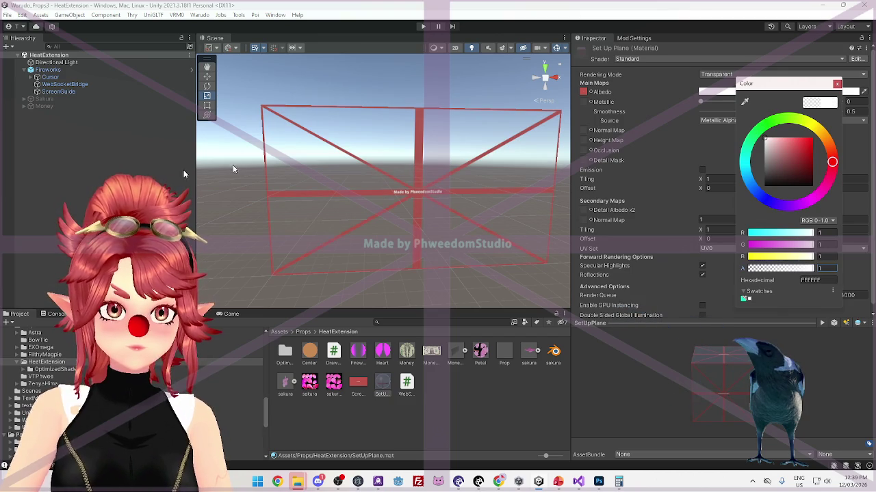
click(102, 117)
click(65, 69)
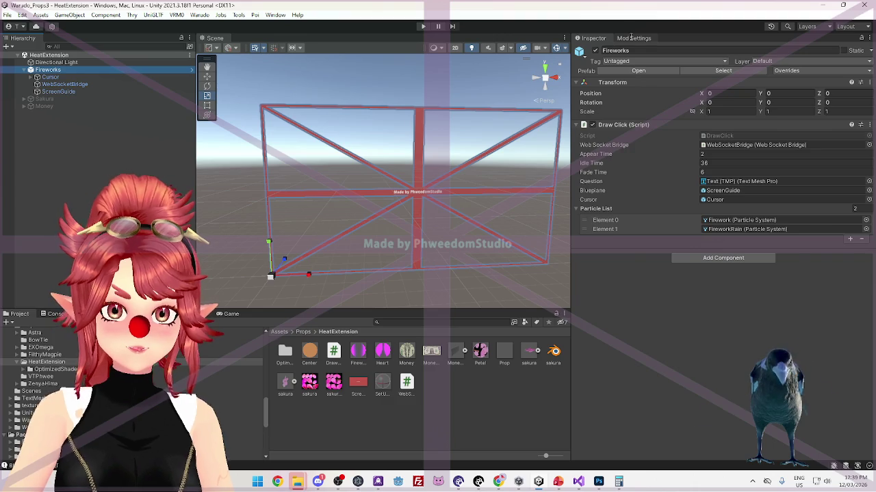
click(632, 37)
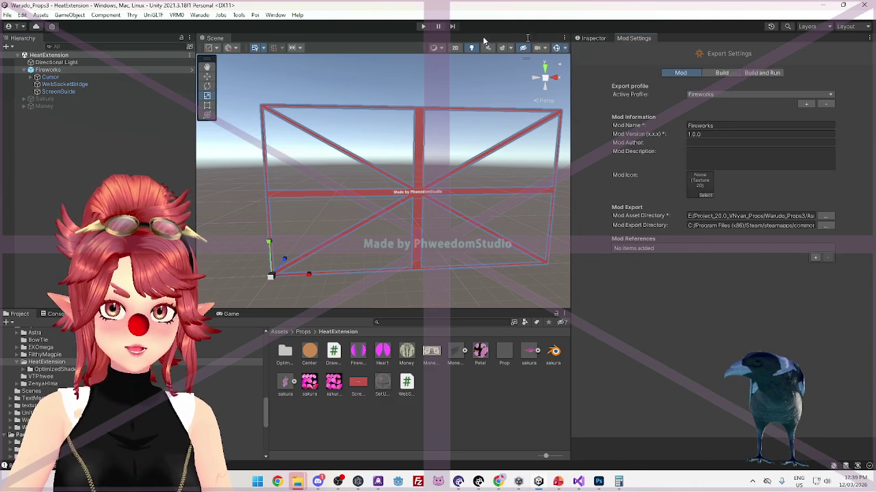
Build the Fireworks mod using Warudo > Build Mod
click(199, 15)
click(212, 74)
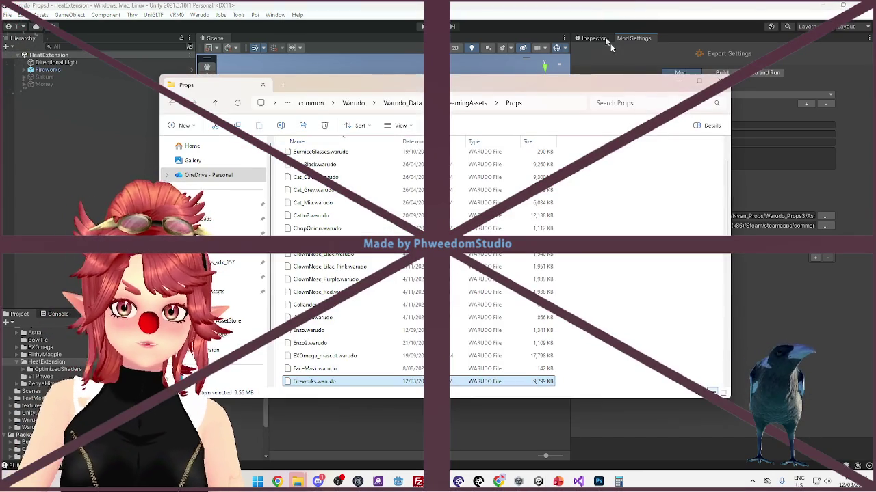
Minimize File Explorer and bring up Photoshop with the credit text layer selected
click(618, 54)
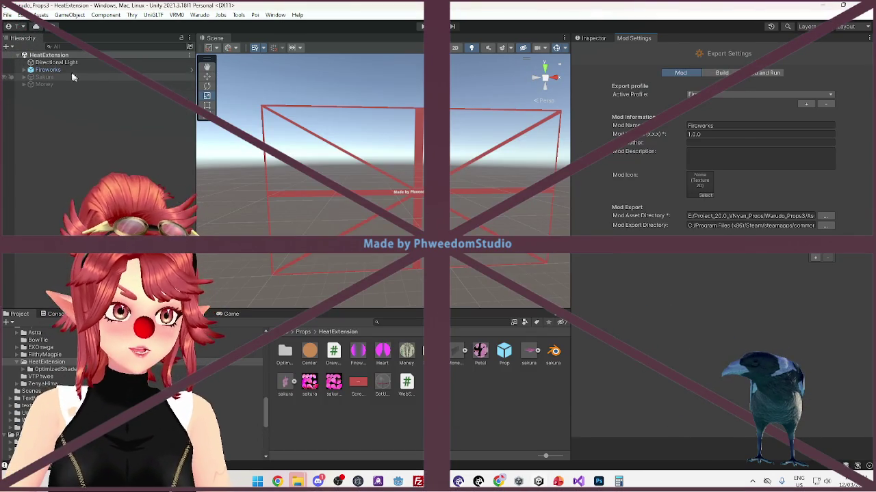
click(597, 482)
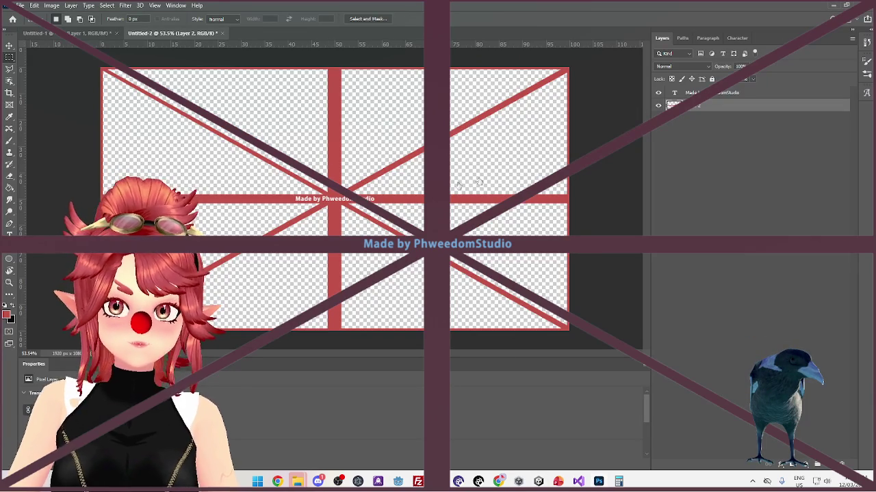
click(705, 93)
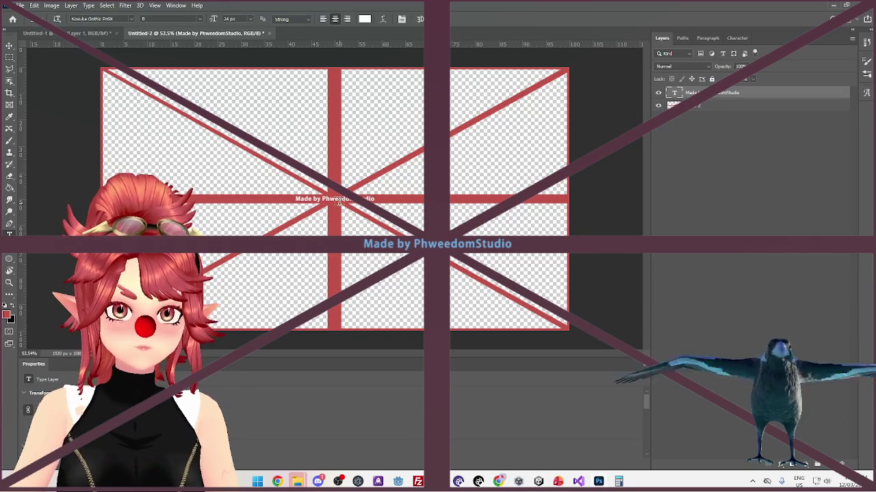
Reword the credit caption to 'This Heat Extension prop was made by' the studio name, plus ':)'
key(t)
click(314, 200)
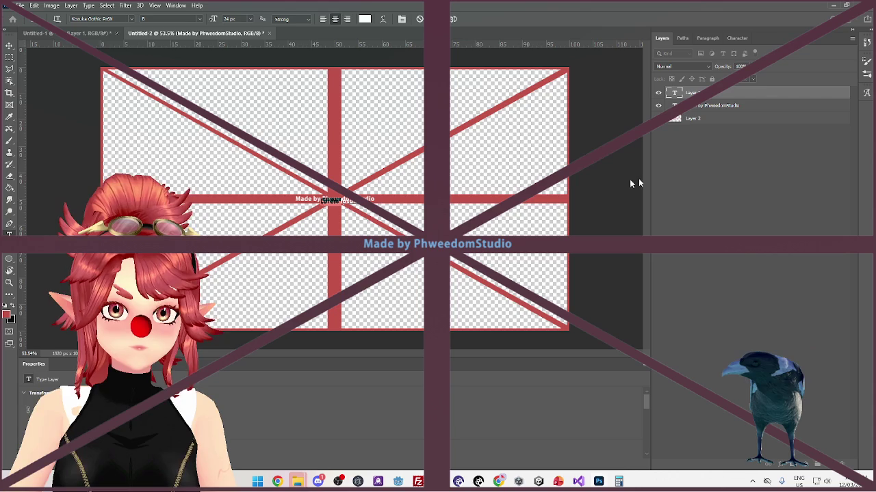
key(Escape)
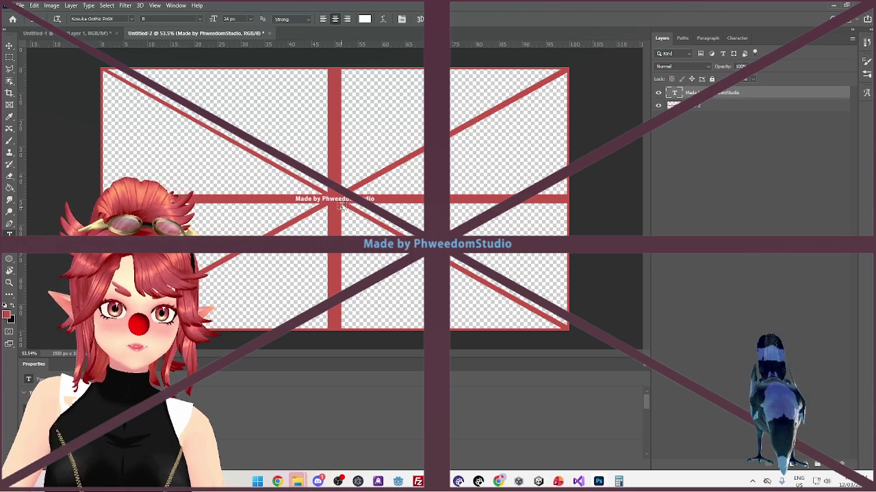
click(315, 199)
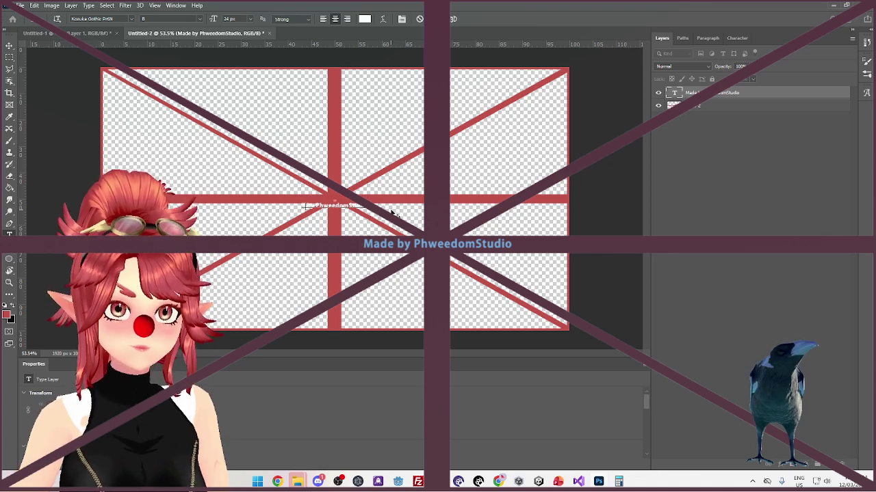
text(This He)
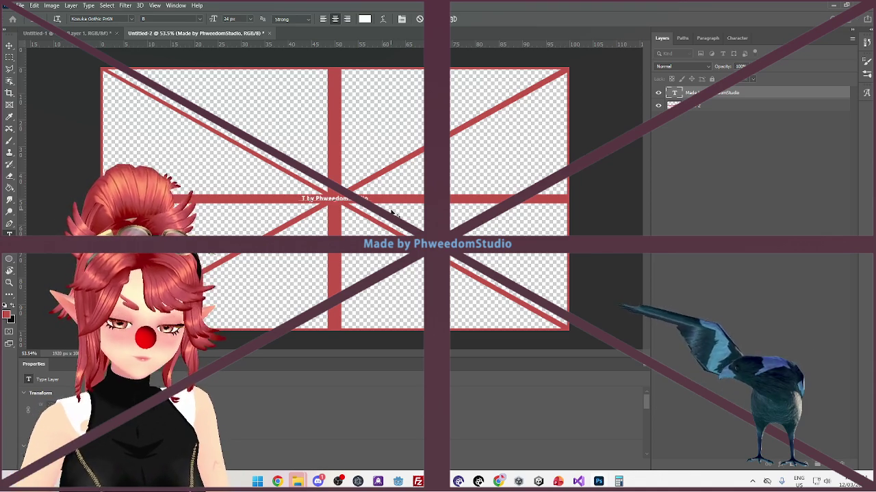
text(n Pack)
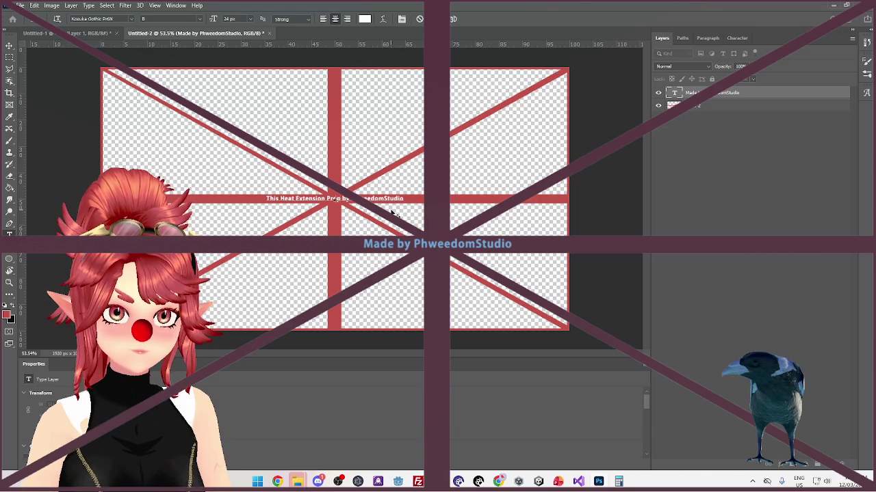
key(BackSpace)
key(BackSpace)
key(BackSpace)
text(rop was made)
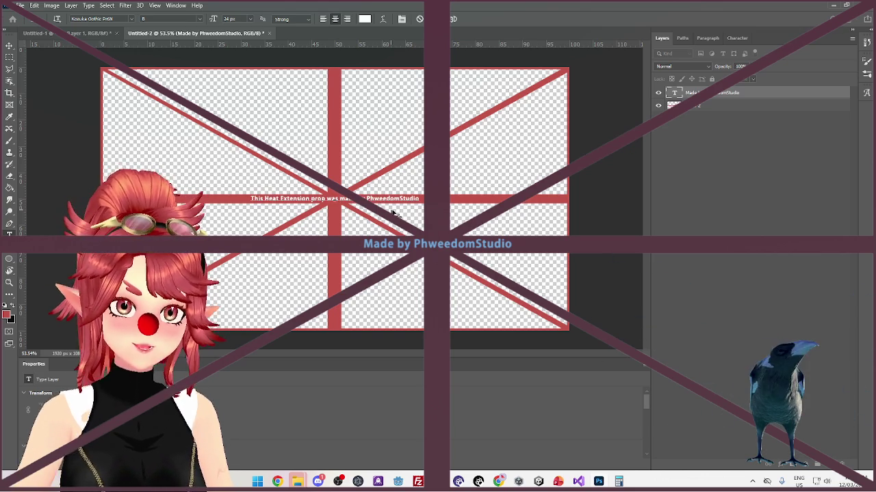
text( :))
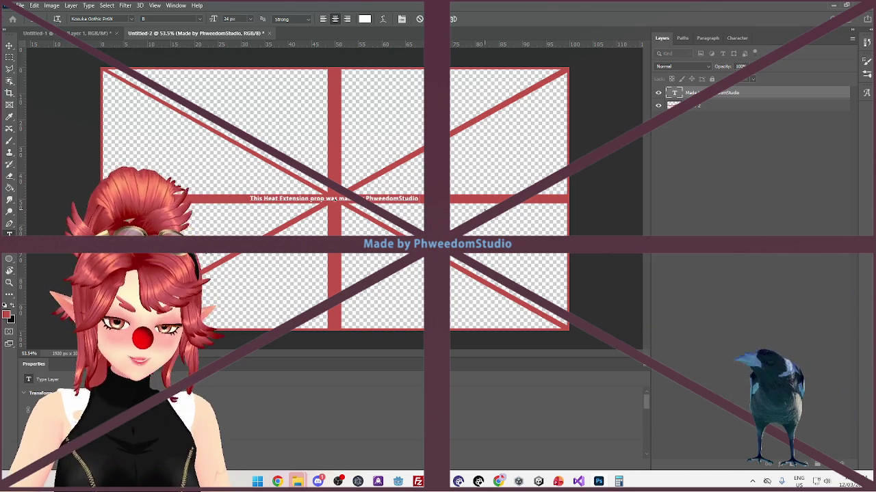
Commit the caption edit and save the image as ScreenGuide.psd with Maximize Compatibility
click(12, 58)
drag(72, 140, 445, 171)
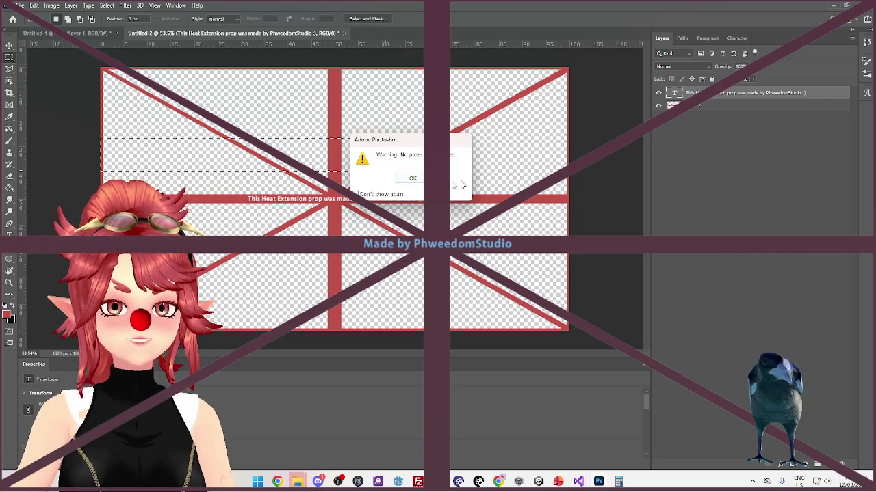
click(413, 179)
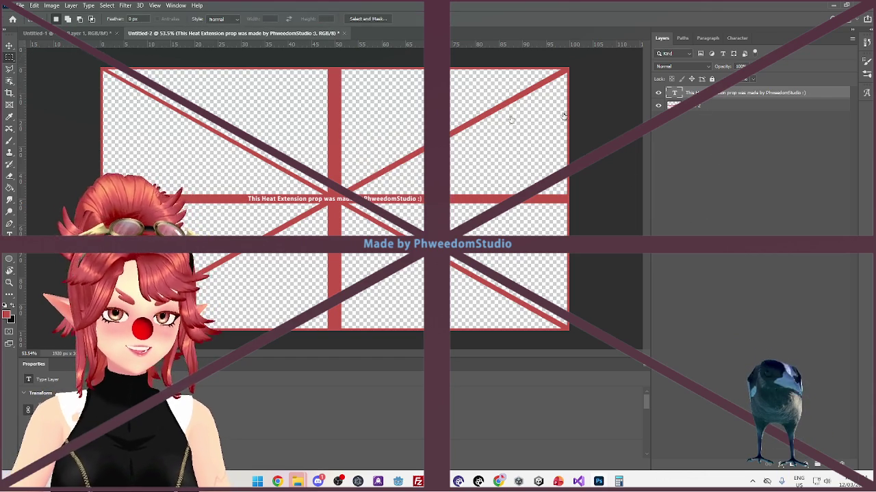
click(684, 105)
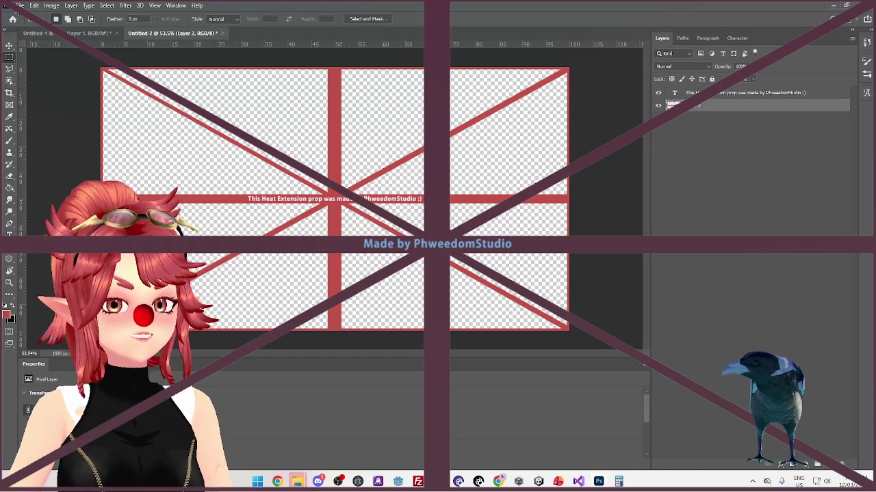
click(20, 6)
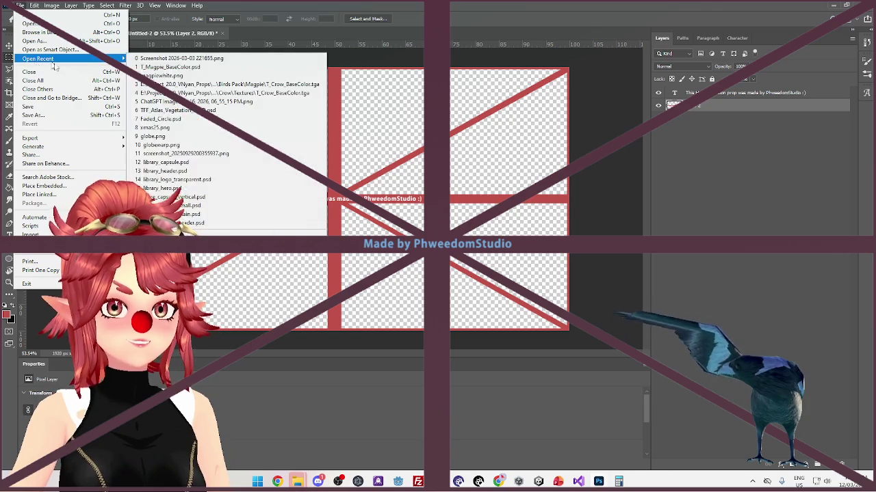
click(44, 109)
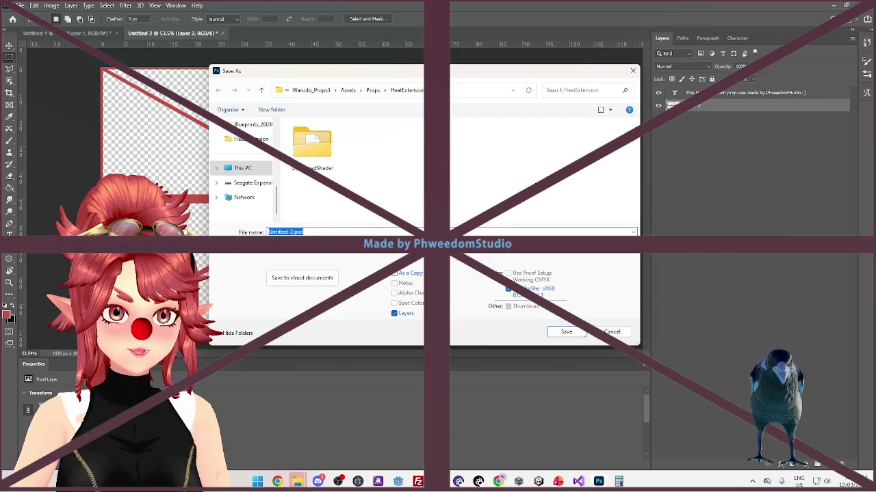
text(5)
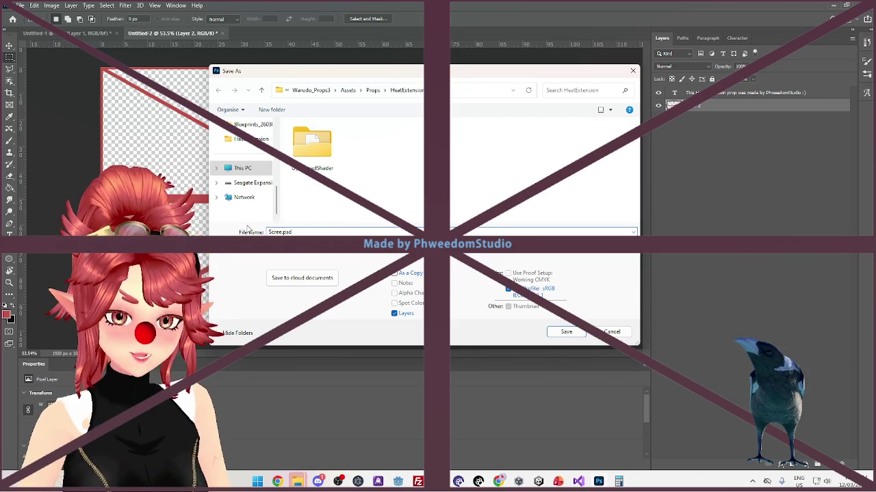
text(shot)
key(Return)
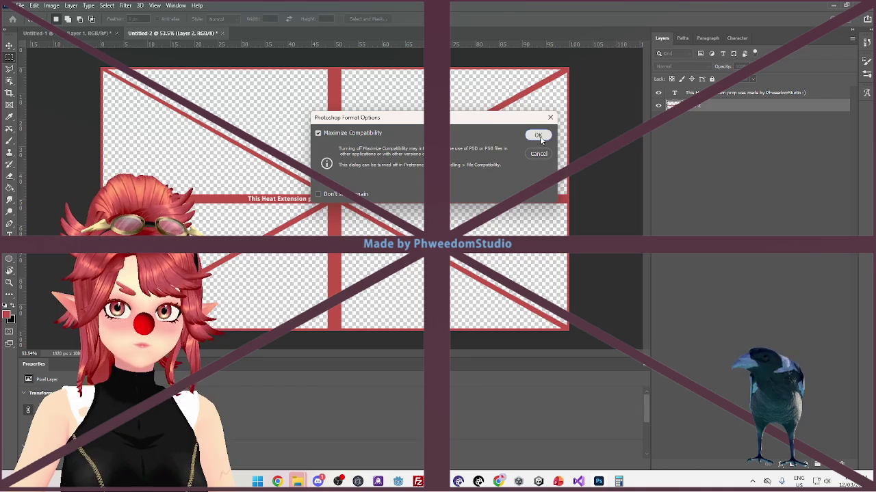
click(539, 136)
Save a PNG copy over the existing ScreenGuide.png, confirming the overwrite and PNG options
click(20, 5)
click(57, 115)
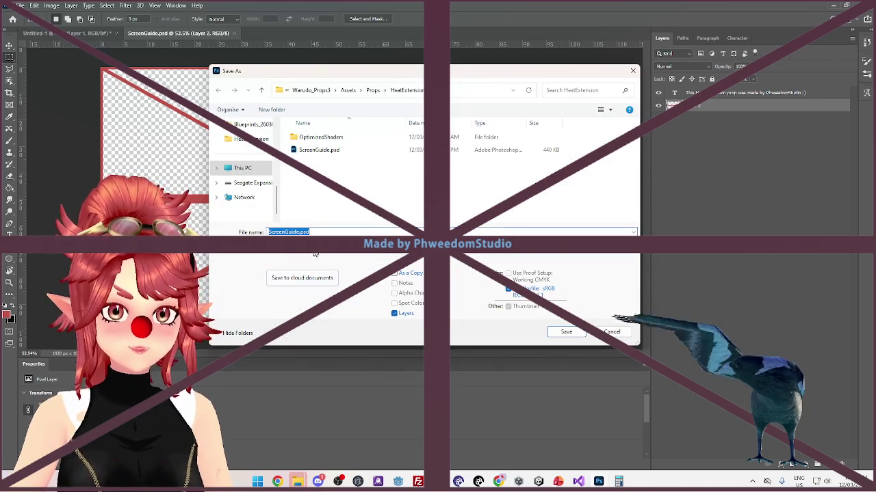
click(315, 248)
click(300, 365)
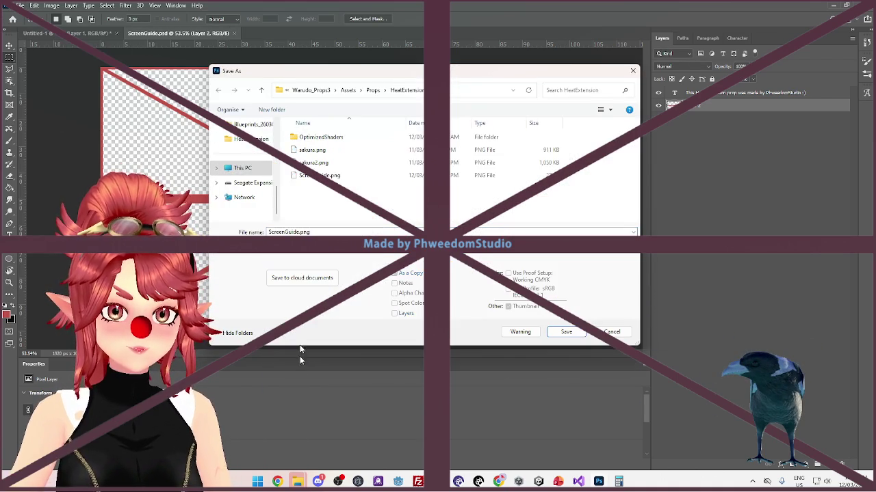
click(326, 175)
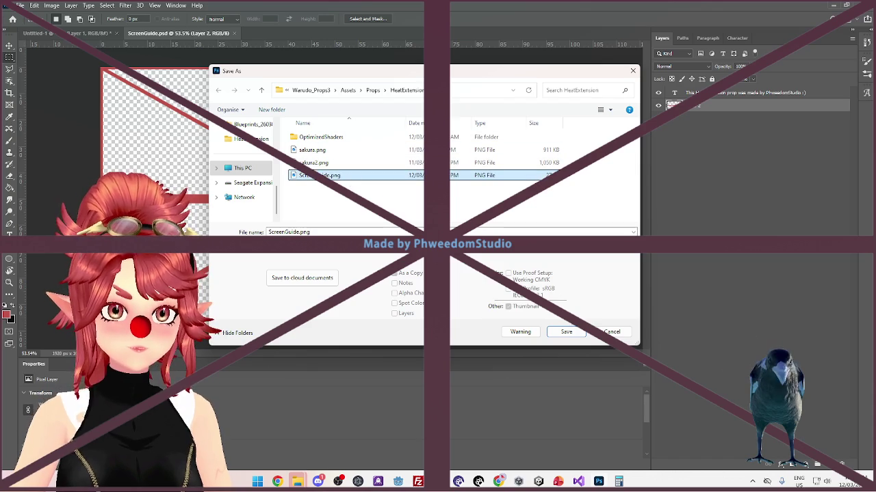
click(565, 332)
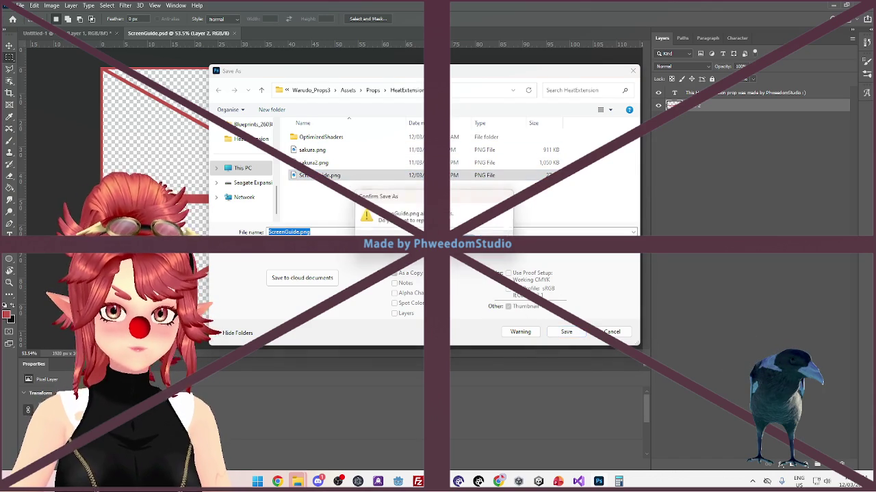
key(y)
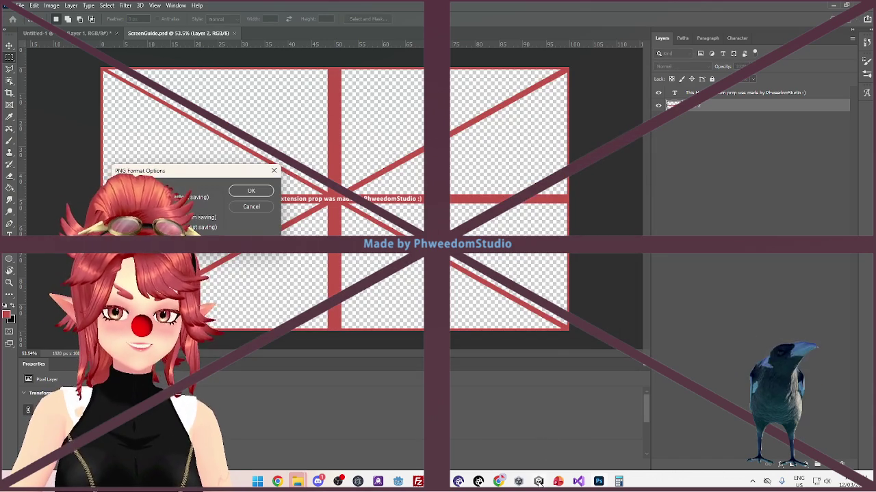
click(251, 191)
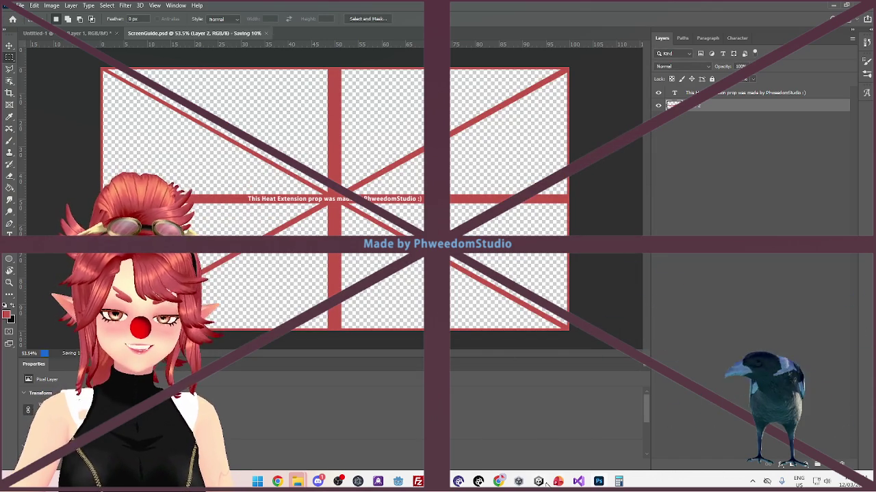
click(539, 481)
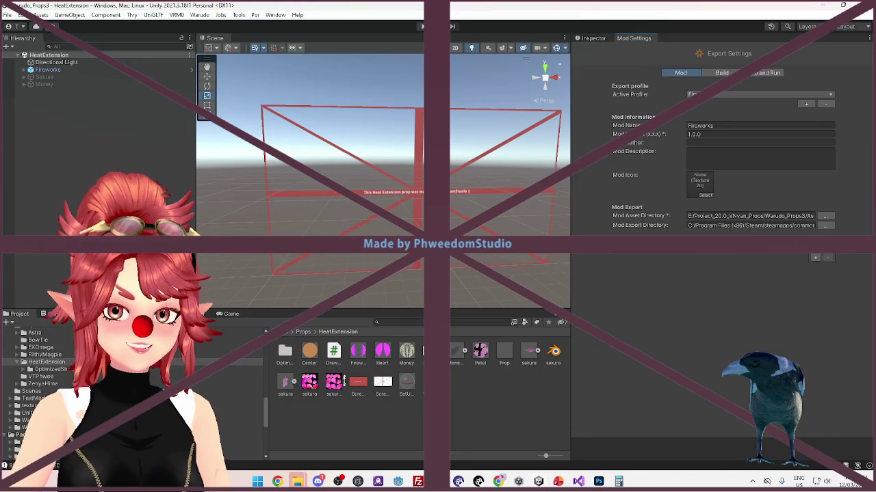
Switch the ScreenGuide plane's SetUpPlane material shader to .poiyomi > Poiyomi Toon
click(25, 70)
click(60, 84)
click(58, 92)
click(593, 37)
click(753, 163)
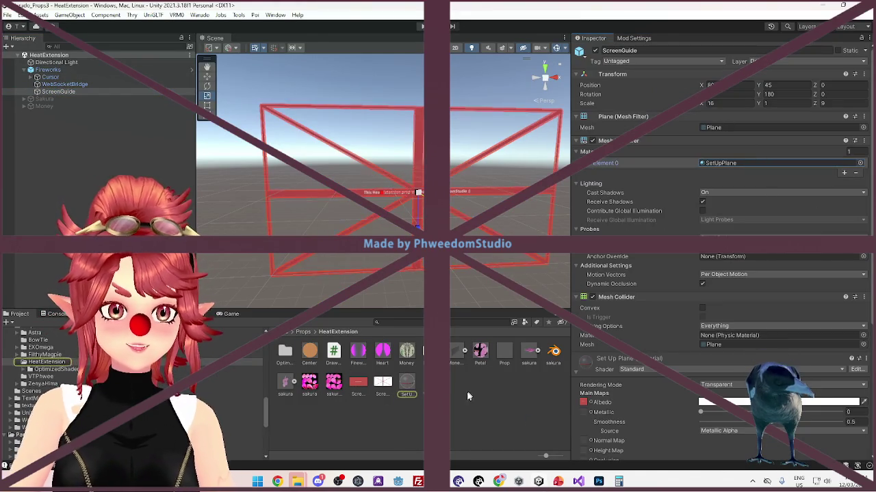
click(406, 384)
click(656, 59)
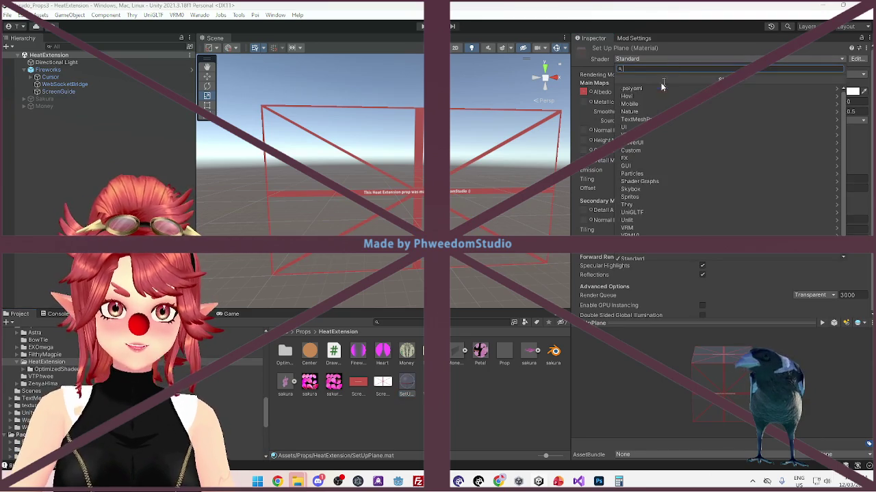
click(632, 88)
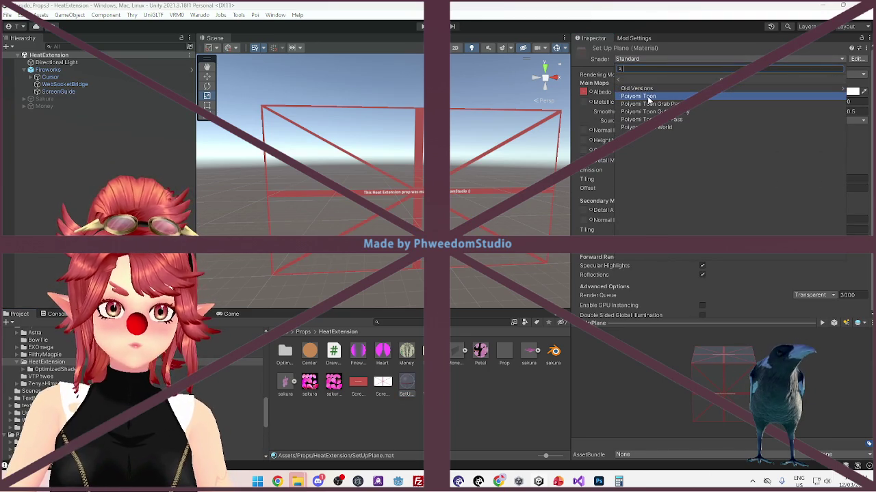
click(647, 96)
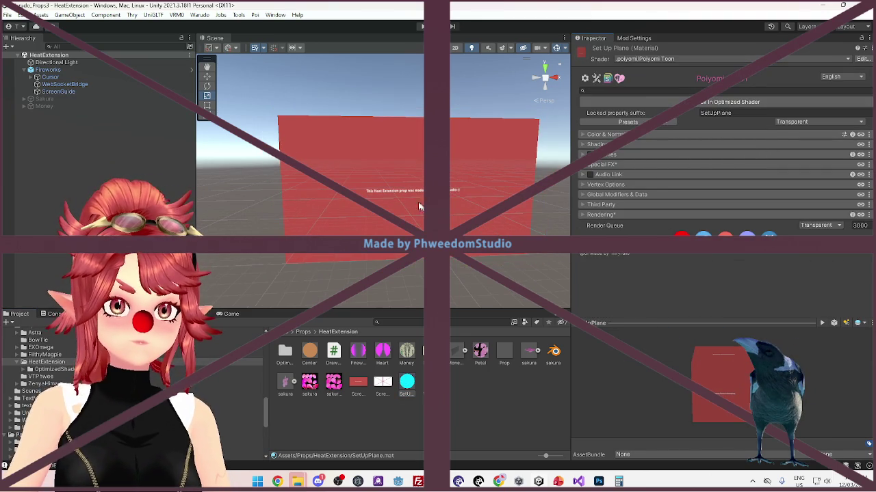
Change the material's blend preset from Transparent to TransClipping
mouse_move(404, 200)
mouse_down()
mouse_move(394, 196)
mouse_move(465, 201)
mouse_move(466, 221)
mouse_move(439, 230)
mouse_up()
scroll(394, 195, up, 5)
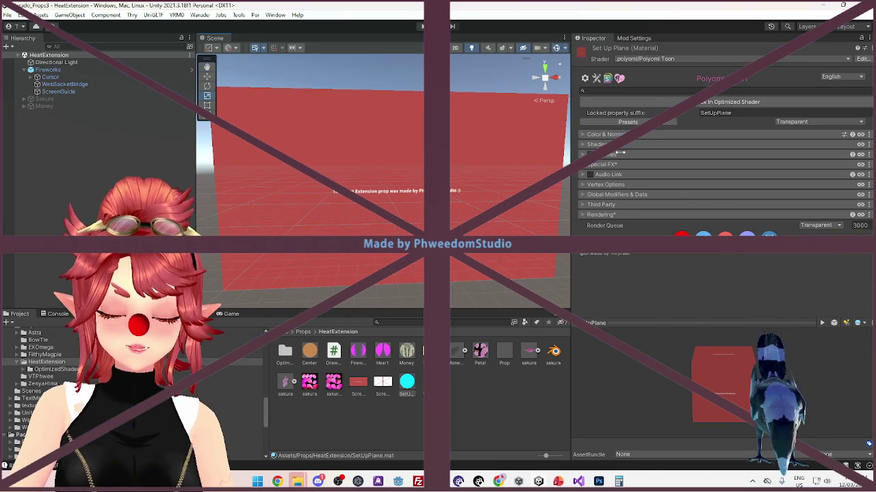
click(607, 134)
click(607, 134)
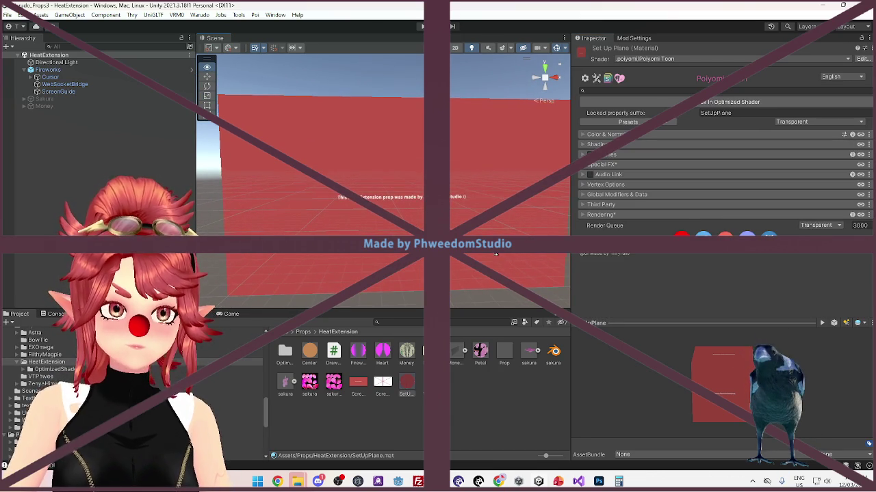
click(637, 134)
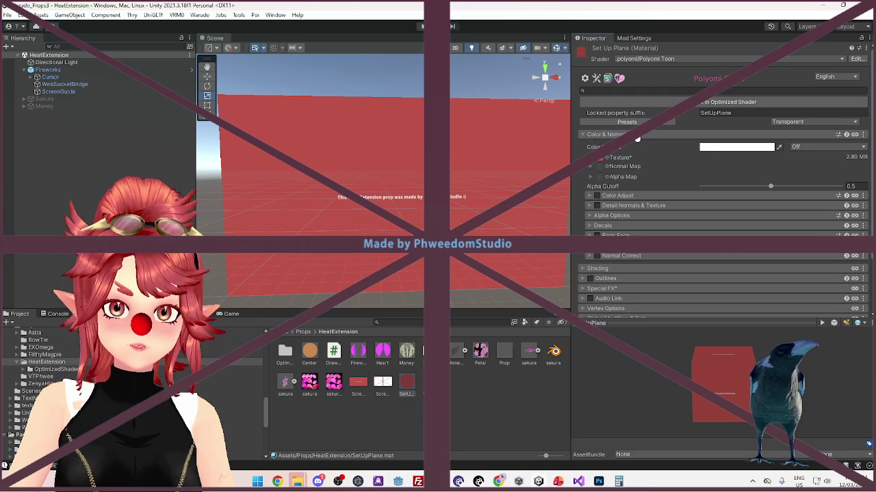
click(637, 136)
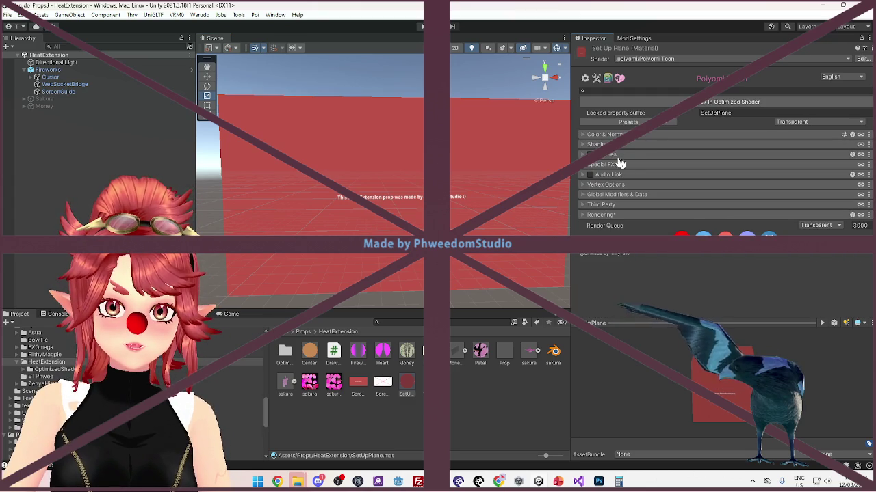
click(606, 144)
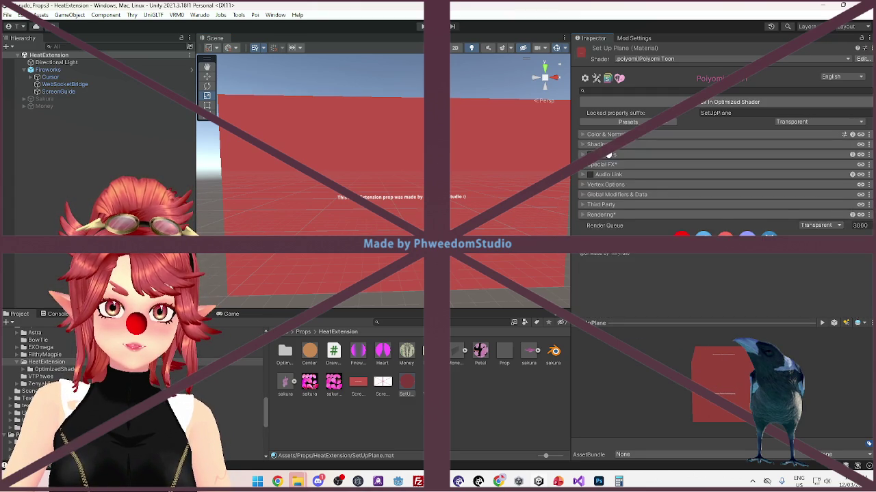
click(612, 167)
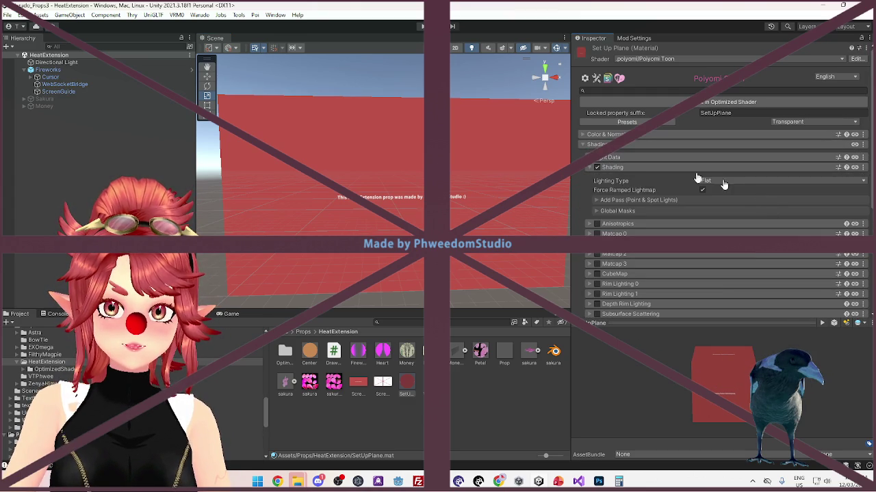
click(613, 146)
click(619, 135)
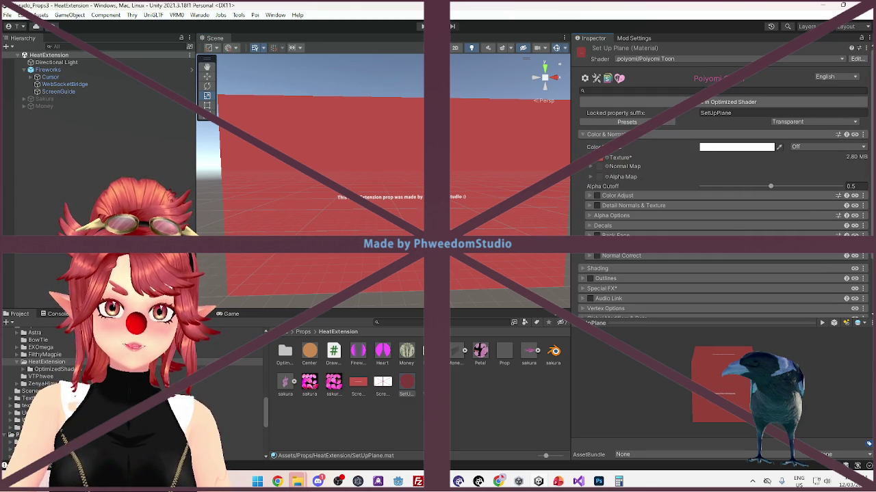
click(794, 134)
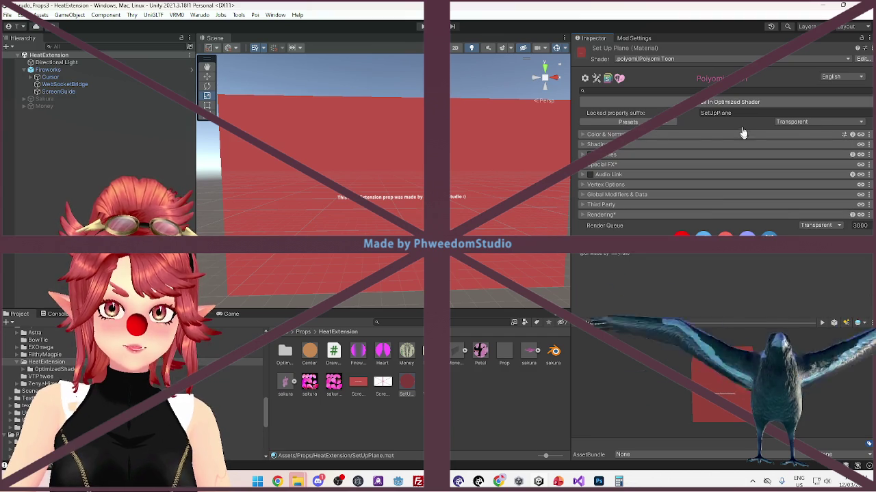
click(795, 127)
click(802, 158)
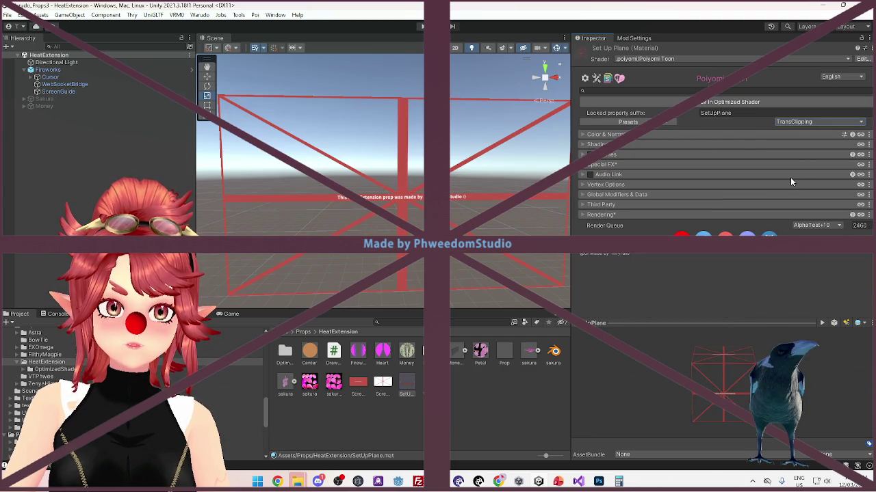
Re-export the Fireworks mod from the Warudo menu, dismissing the Optimizer notice
click(624, 40)
click(86, 69)
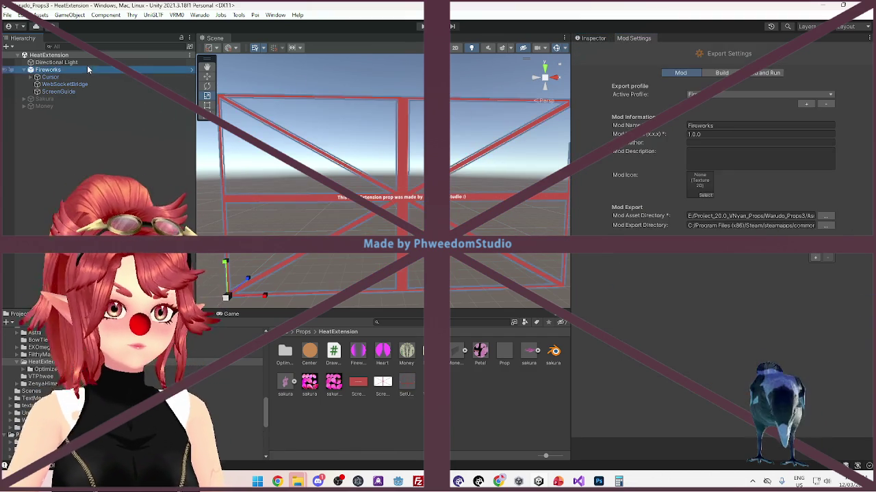
click(200, 15)
click(247, 63)
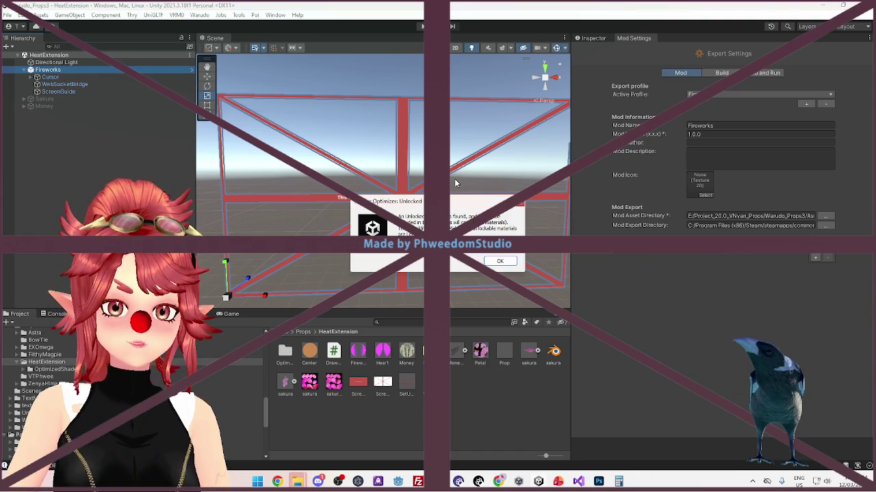
click(500, 261)
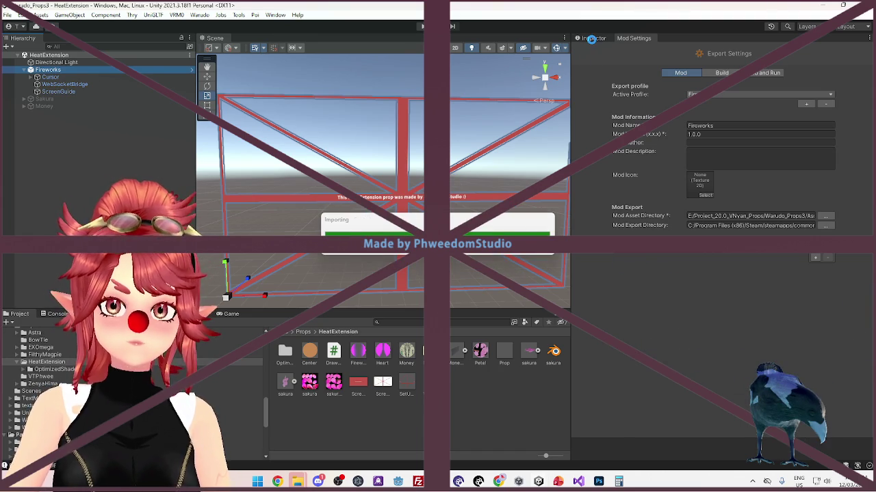
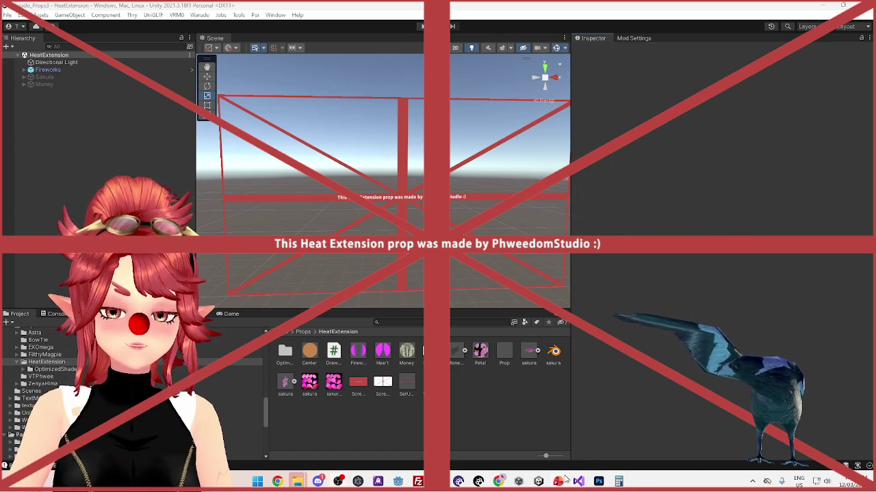
In Warudo, set the Fireworks prop's ScreenGuide mesh Visible to No, then return to Unity
click(500, 482)
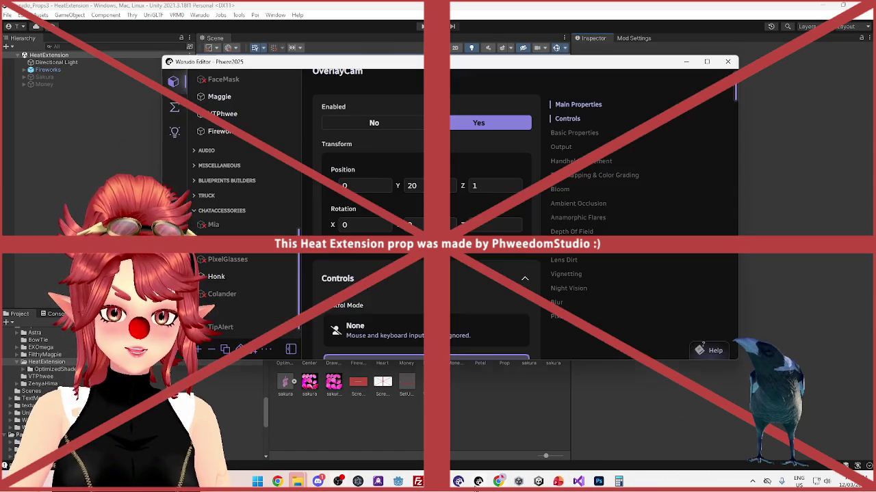
scroll(374, 298, down, 10)
scroll(374, 299, down, 5)
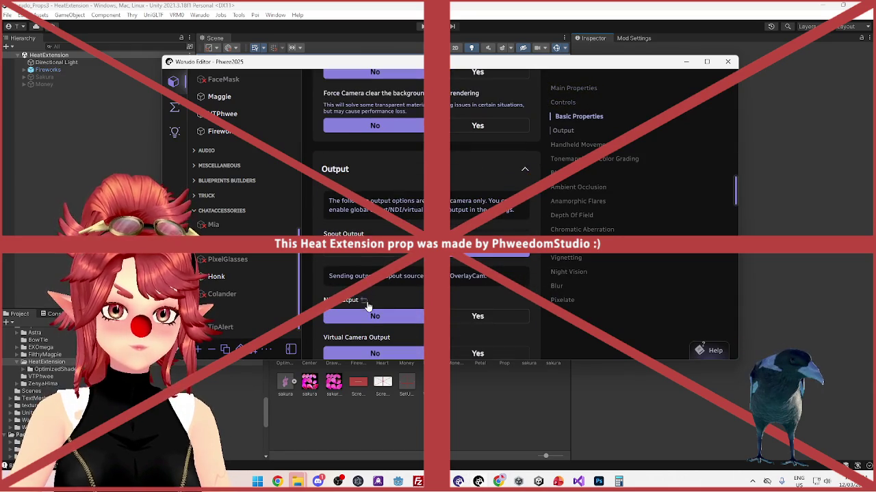
click(239, 142)
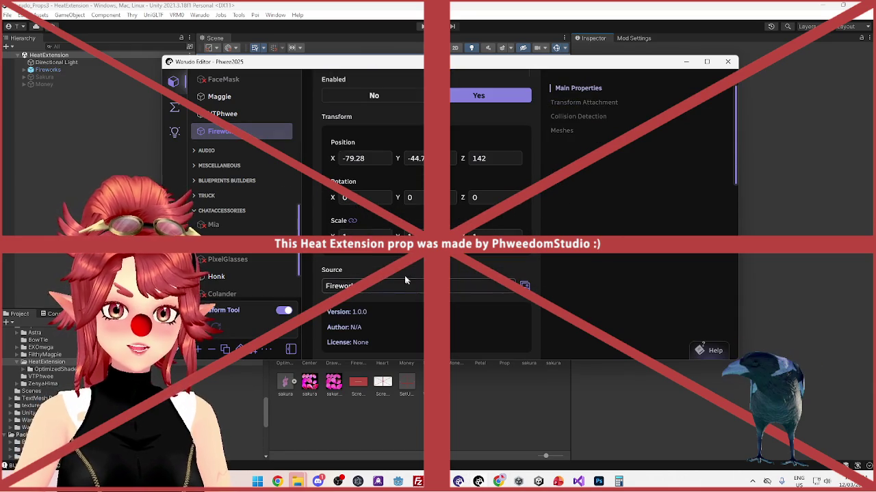
scroll(401, 287, down, 3)
scroll(375, 328, down, 5)
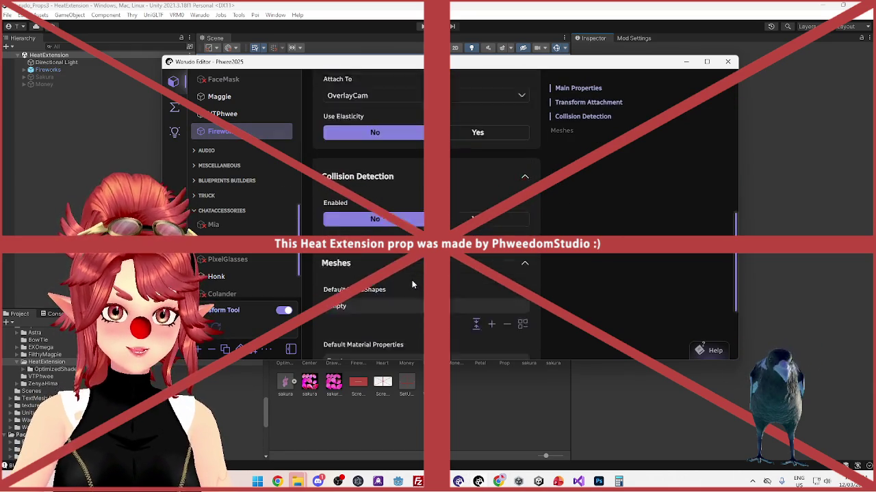
click(375, 329)
scroll(374, 329, down, 3)
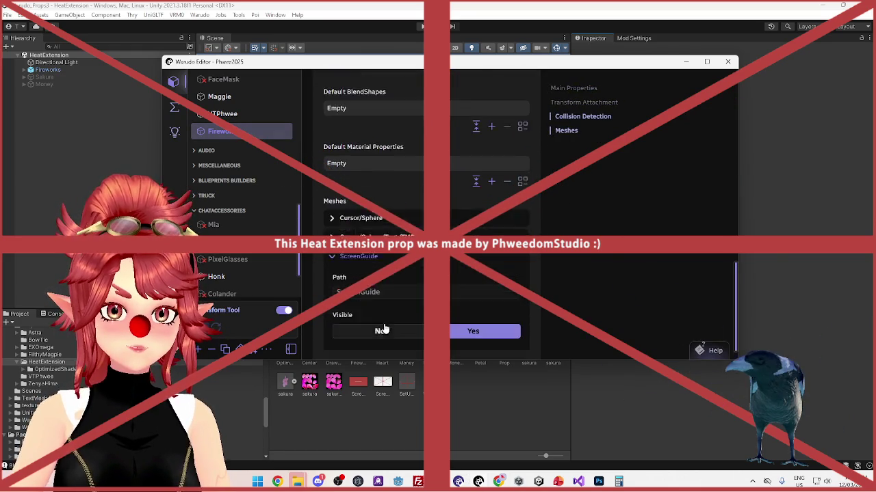
click(385, 313)
click(499, 482)
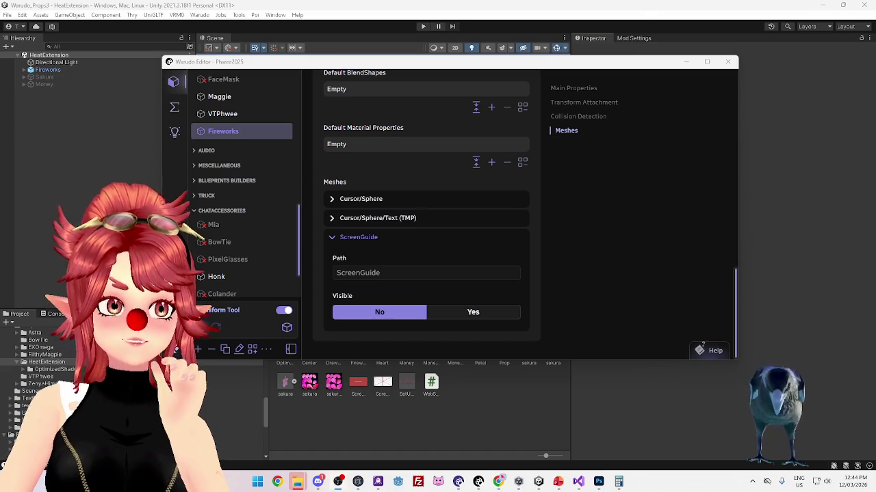
click(843, 231)
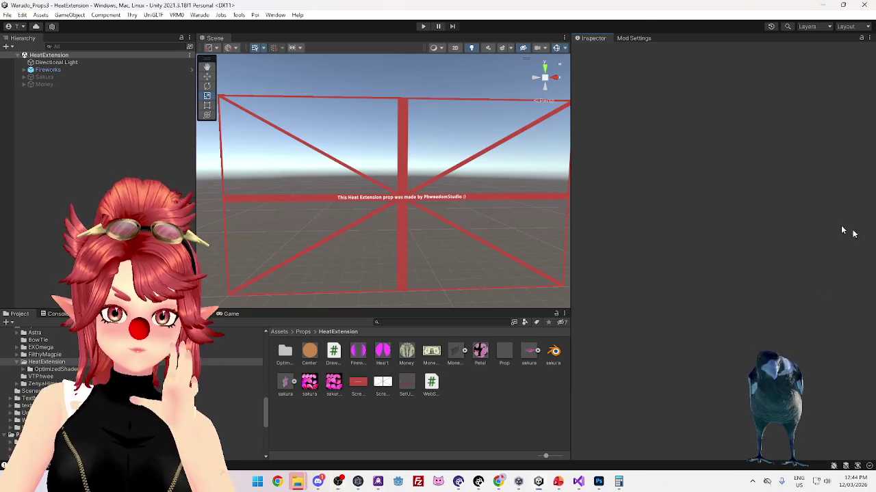
Set the Firework particle system's Emission Rate over Time to 2000
click(24, 70)
click(33, 78)
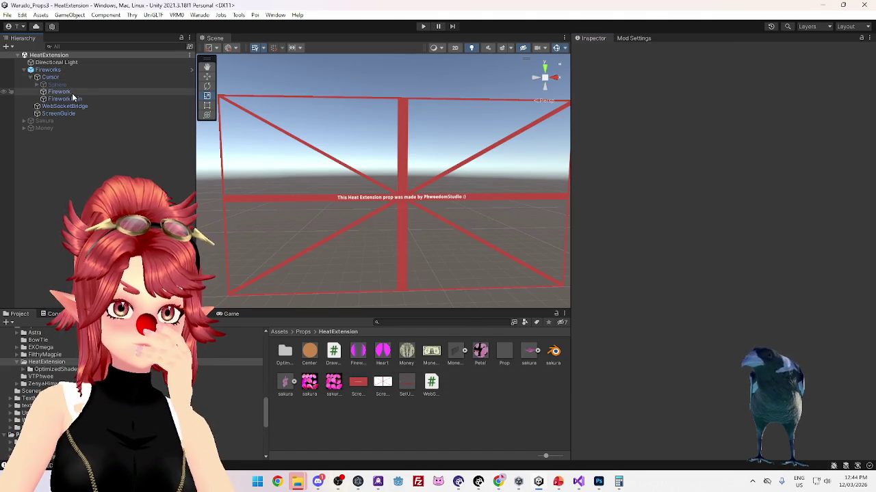
click(72, 93)
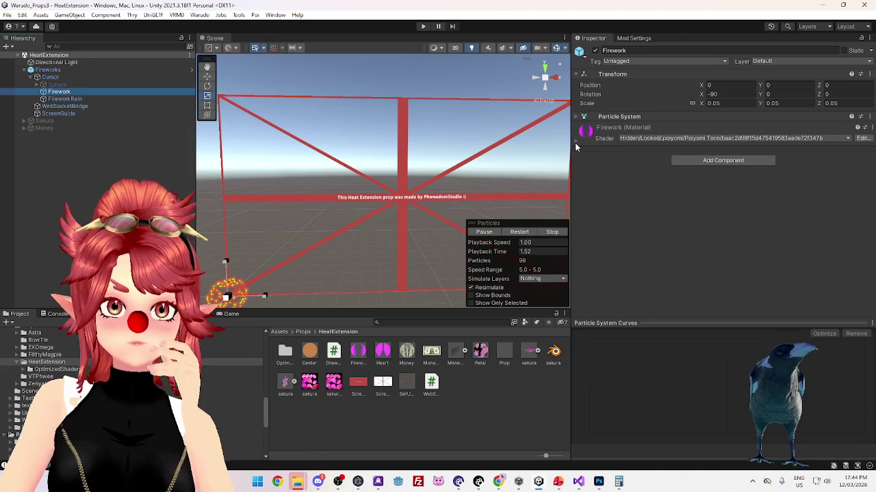
click(616, 116)
scroll(660, 231, down, 3)
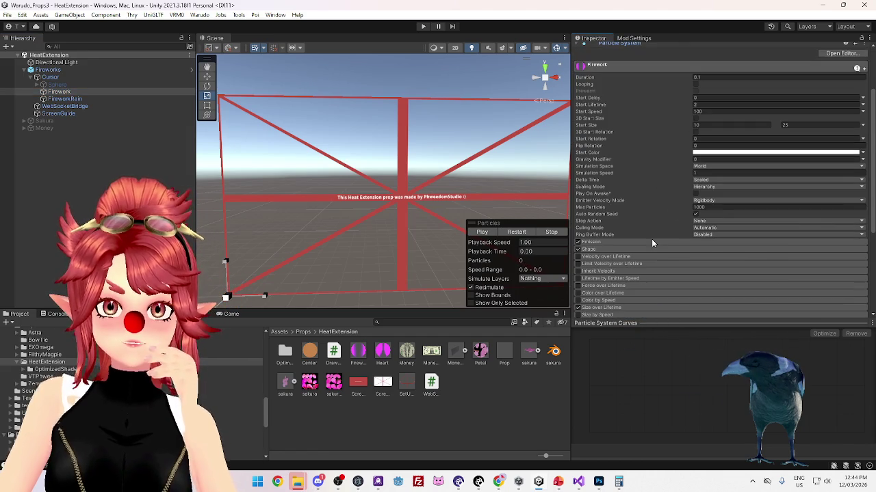
click(725, 243)
click(701, 251)
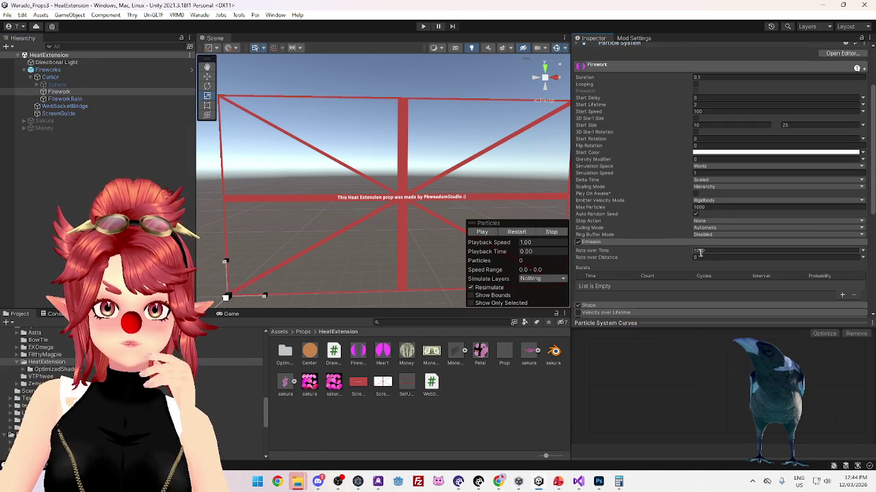
text(2000)
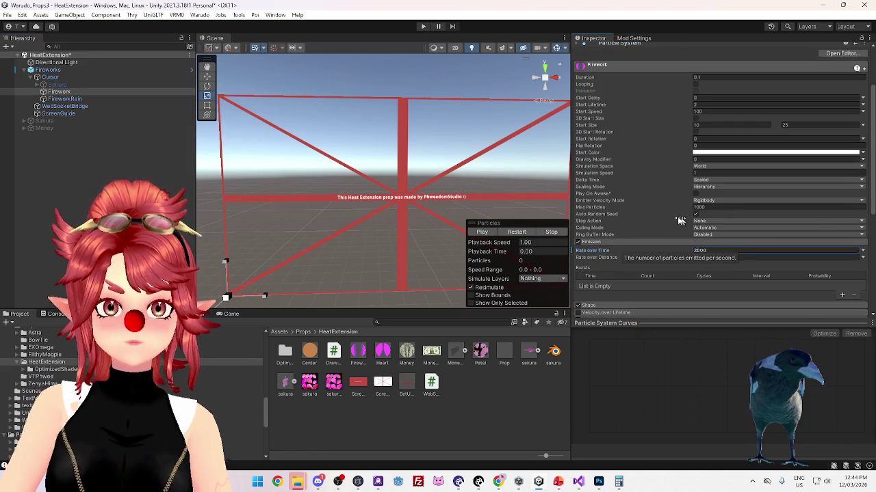
Set FireworkRain's emission rate to 2000 and its Start Size to 4–8, then edit Firework's start size
click(106, 98)
click(698, 251)
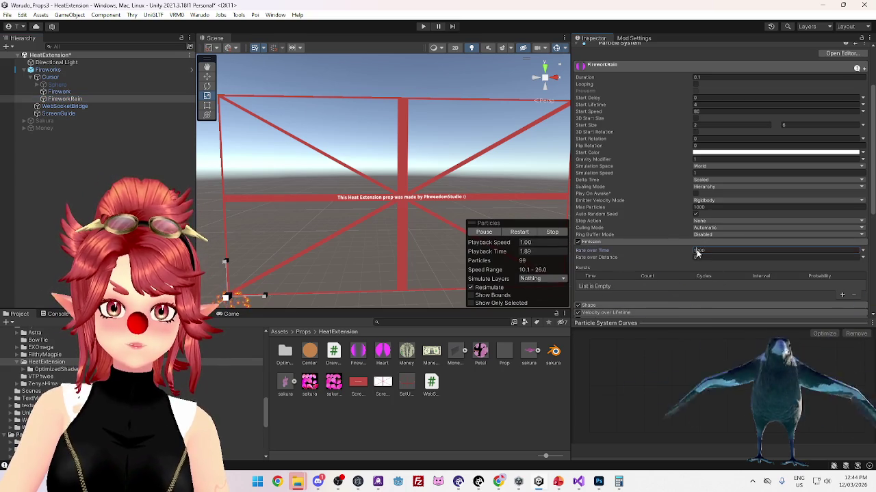
double_click(710, 249)
text(2000)
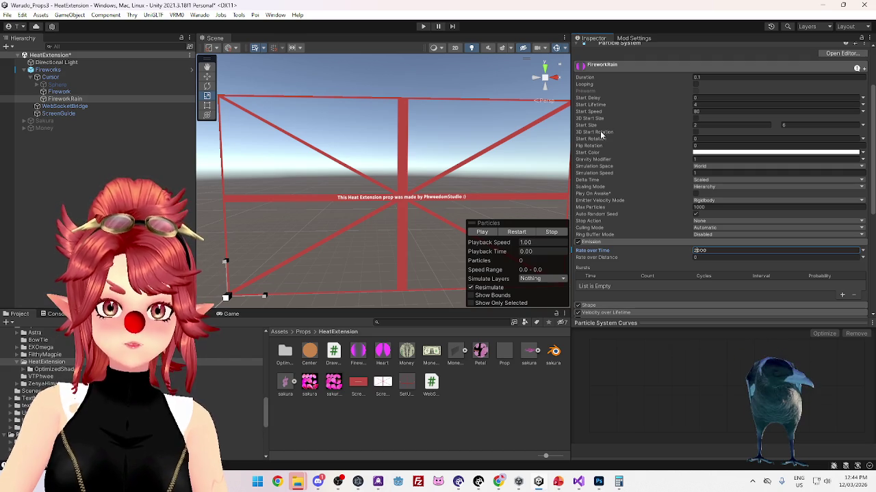
click(696, 126)
text(4)
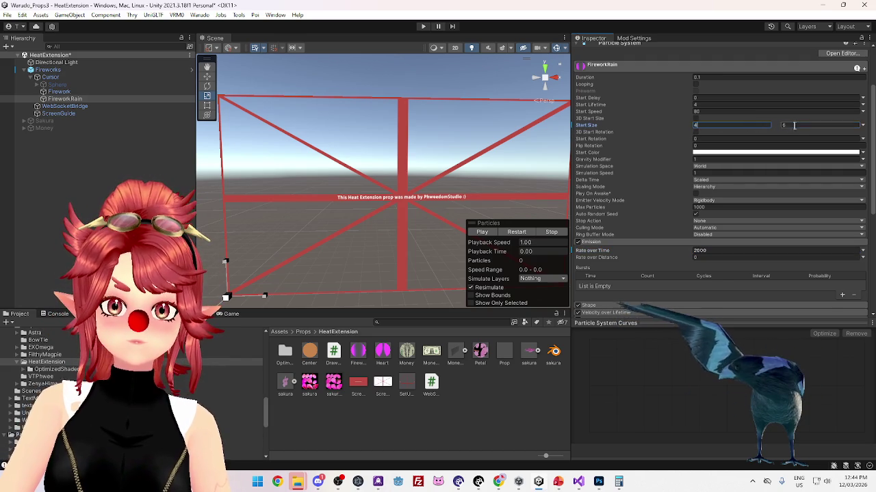
key(Tab)
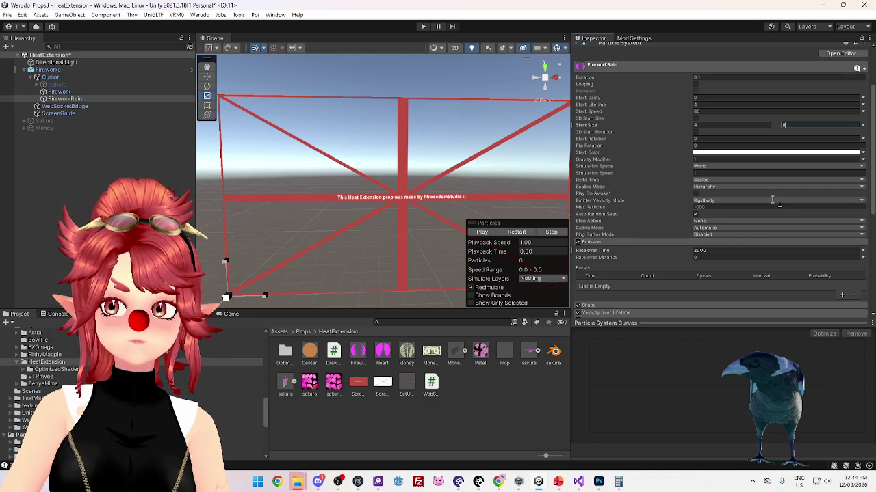
click(59, 91)
click(721, 128)
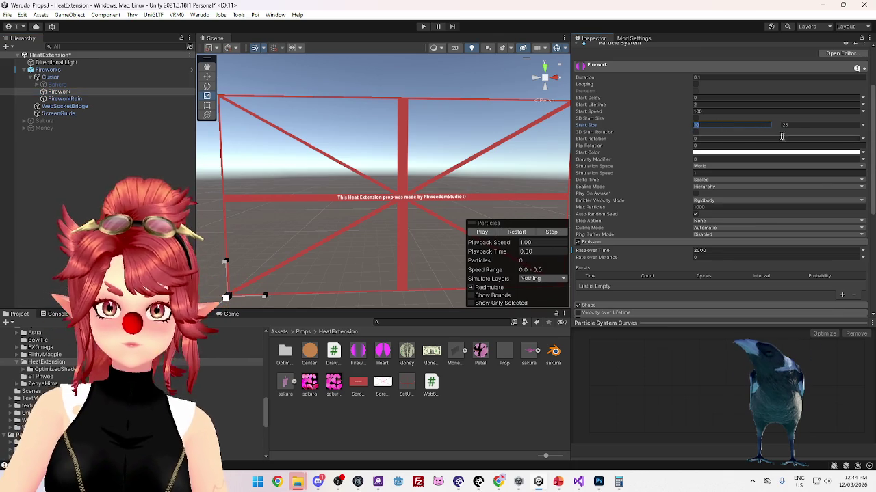
click(421, 26)
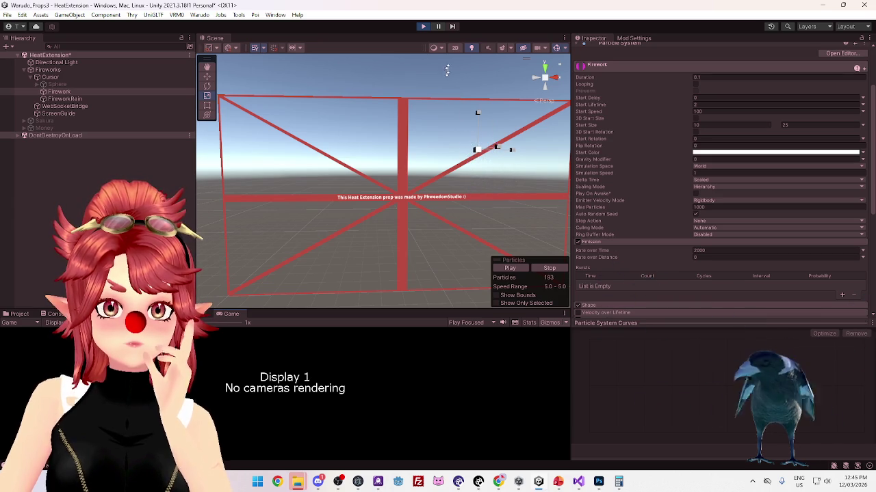
click(425, 27)
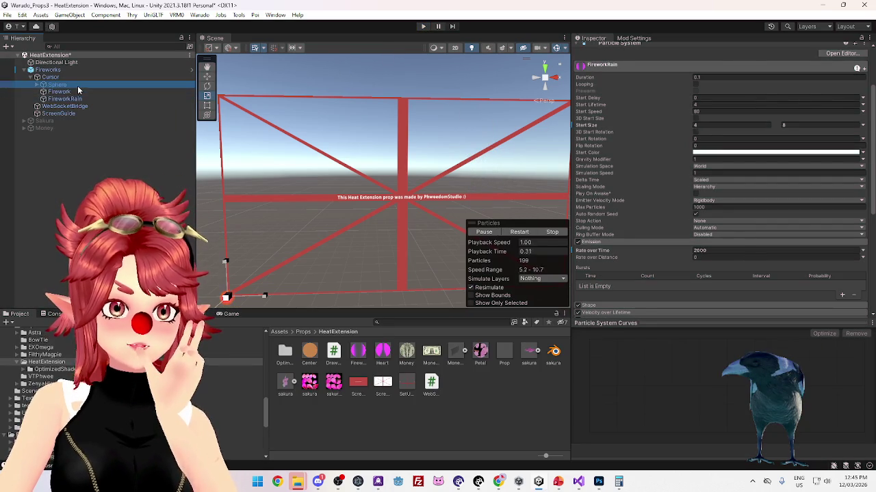
Raise Firework's maximum Start Size to 30 and set FireworkRain's Start Size to 3–10
click(78, 91)
click(795, 198)
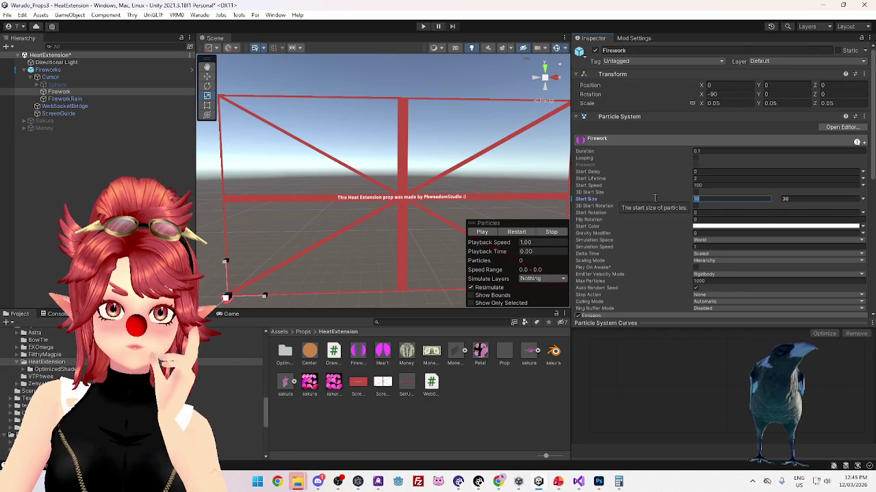
click(106, 100)
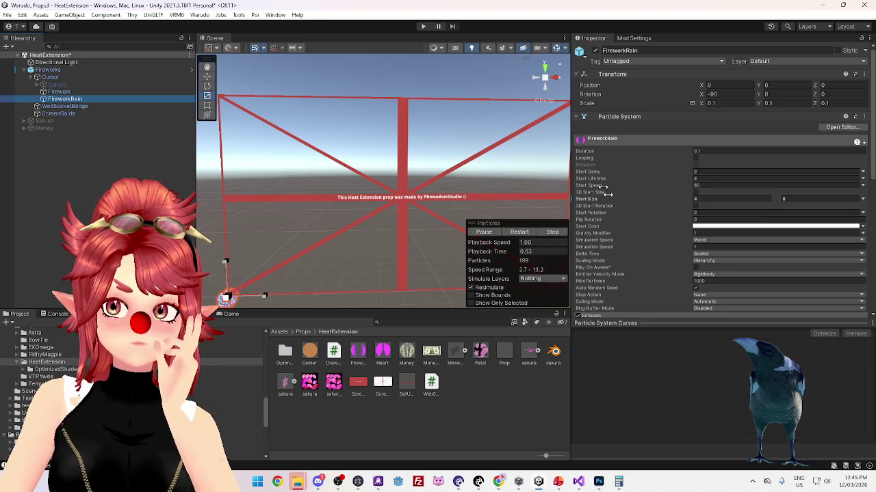
click(710, 198)
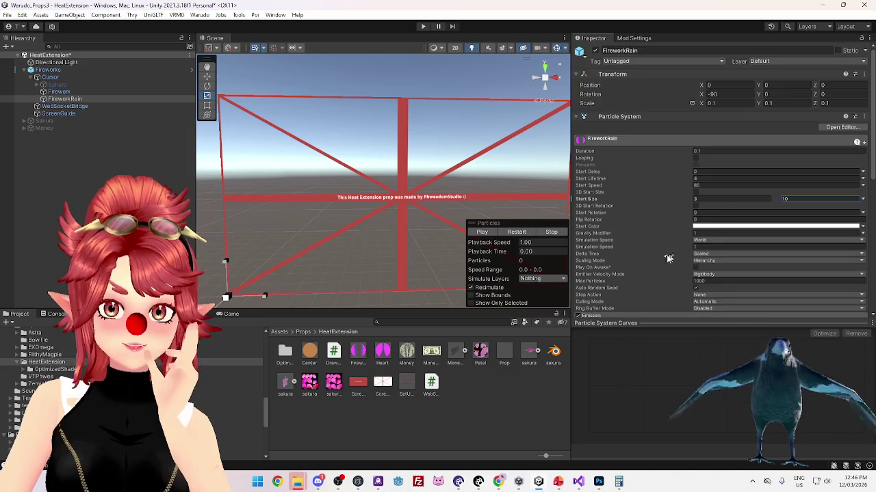
scroll(662, 271, down, 10)
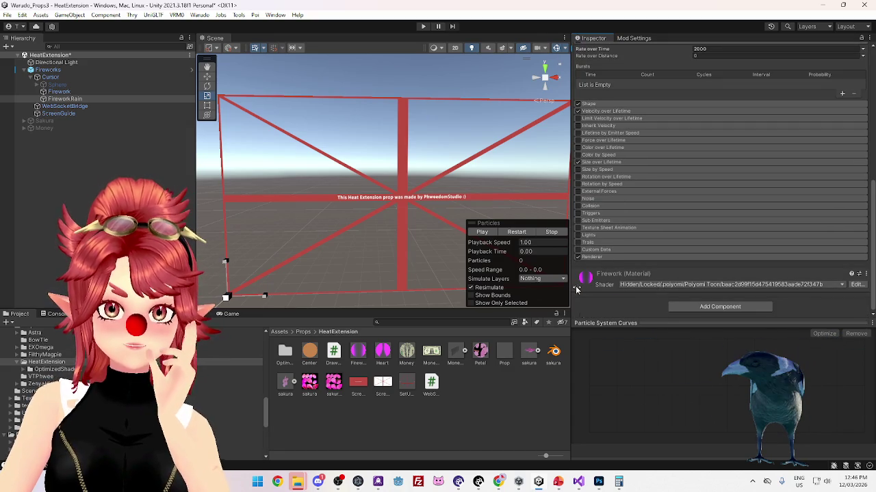
Bring up the Firework material's Poiyomi shader settings and unlock the shader for editing
click(576, 287)
scroll(662, 277, down, 3)
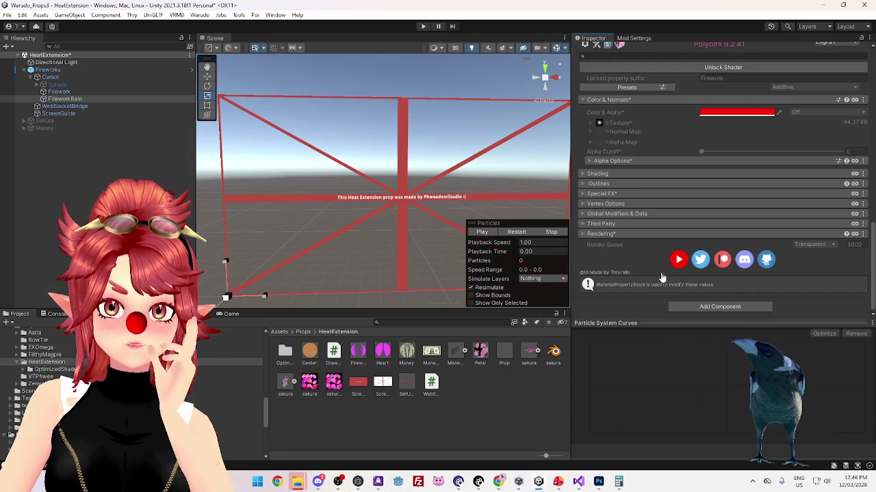
click(599, 195)
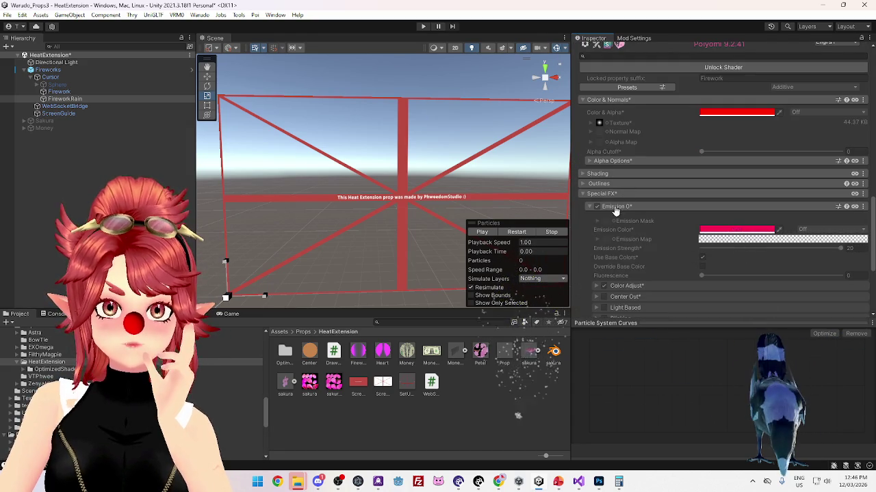
scroll(752, 246, up, 6)
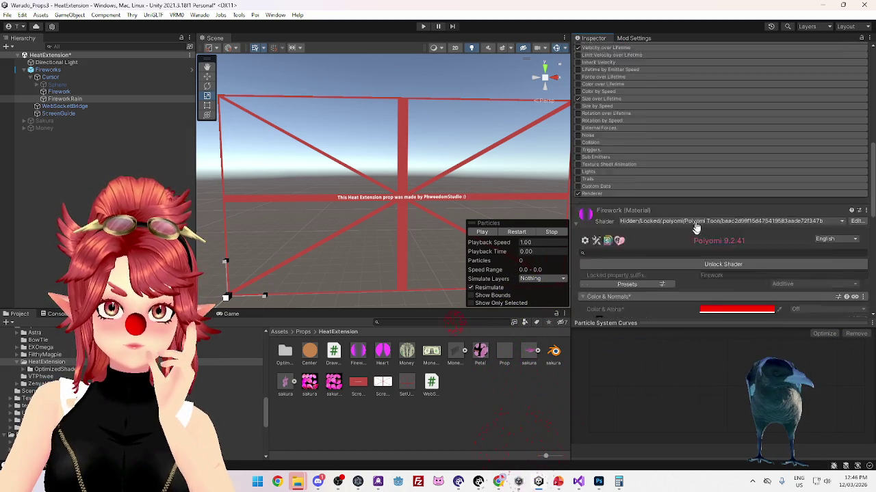
scroll(680, 229, down, 1)
click(702, 239)
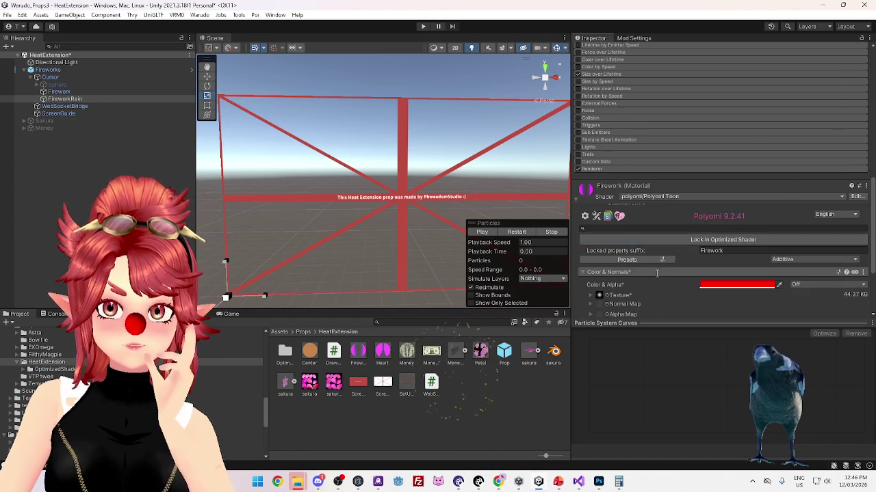
scroll(658, 271, down, 3)
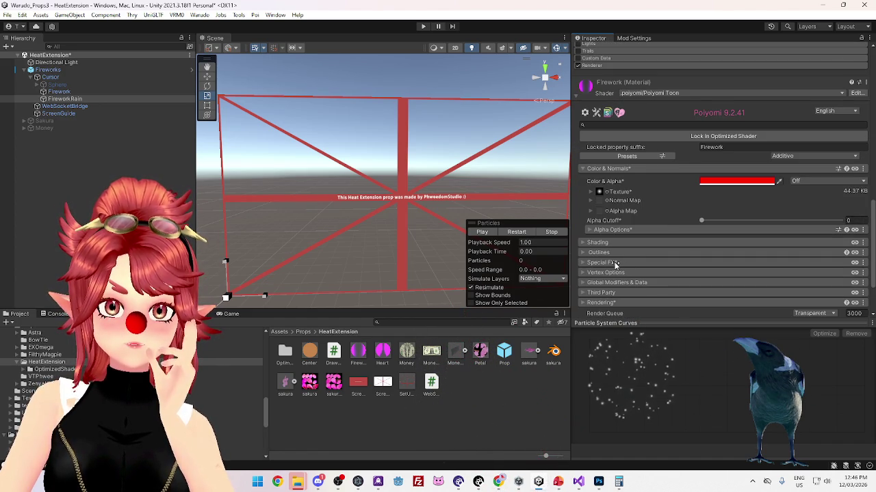
scroll(659, 233, down, 3)
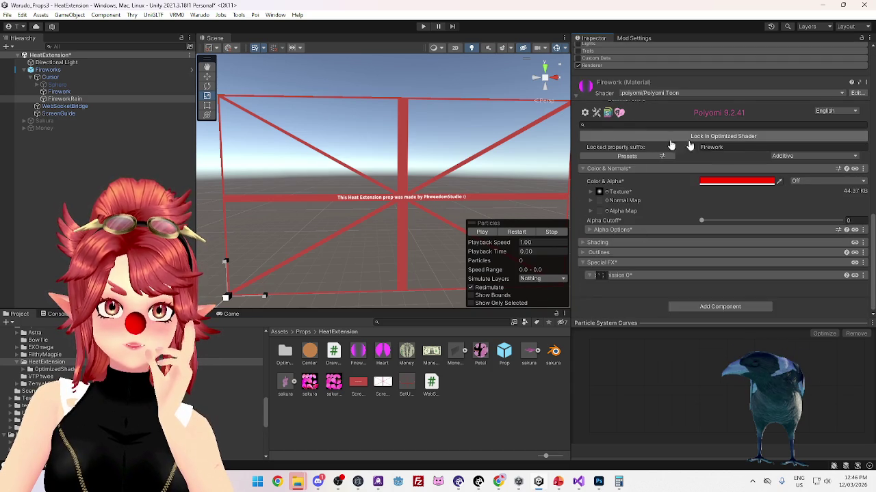
scroll(605, 76, up, 5)
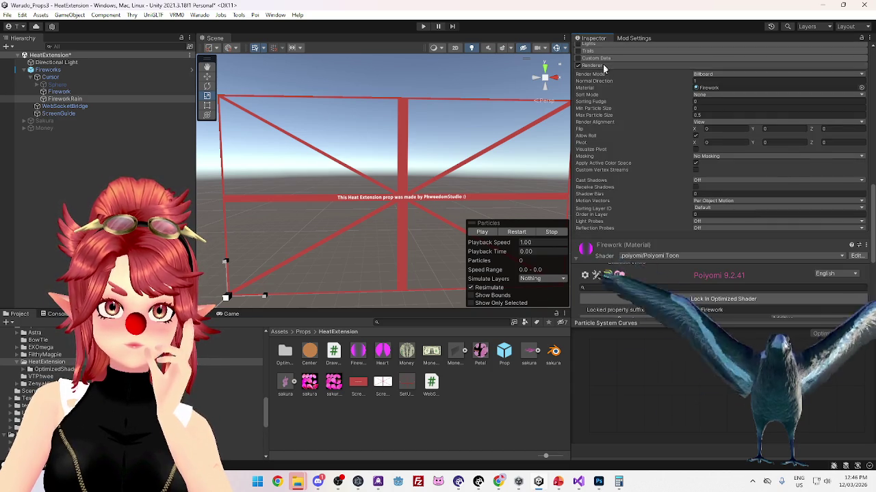
click(603, 64)
scroll(581, 109, up, 6)
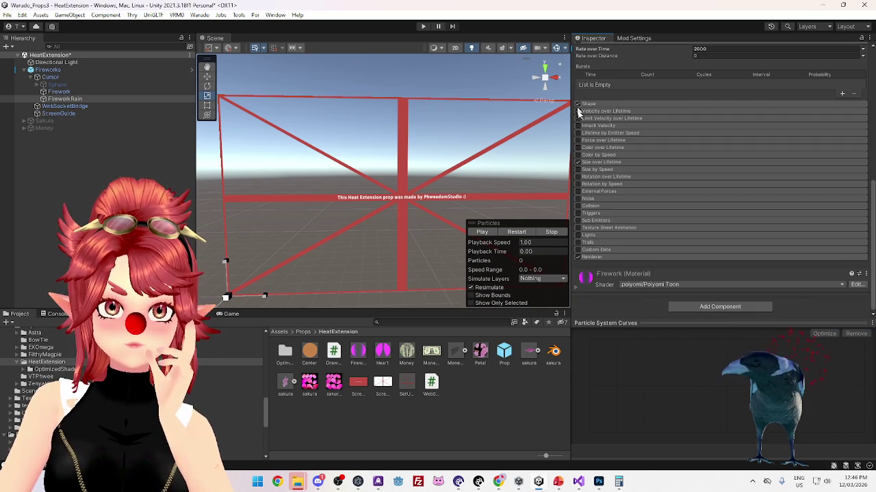
click(580, 286)
scroll(639, 262, down, 6)
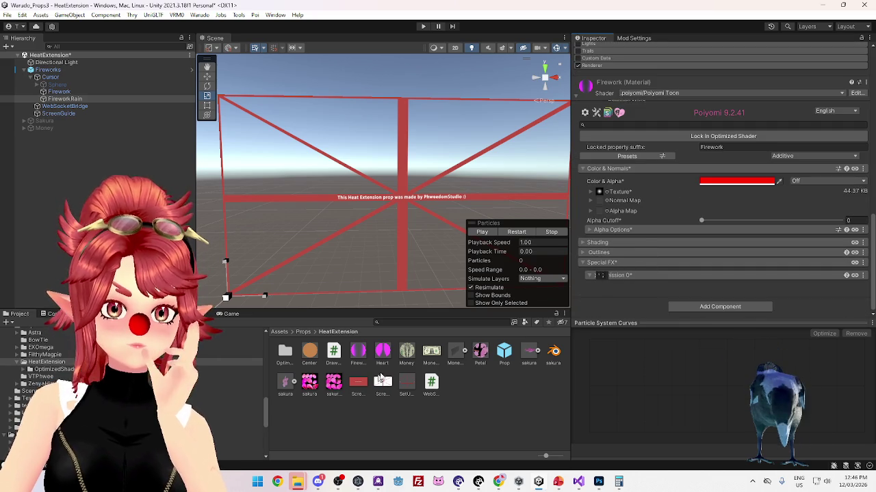
click(359, 358)
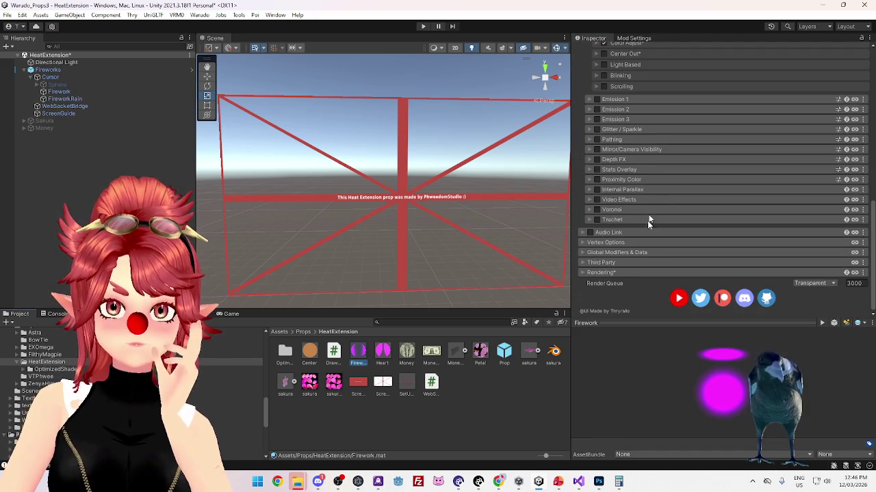
scroll(651, 210, up, 6)
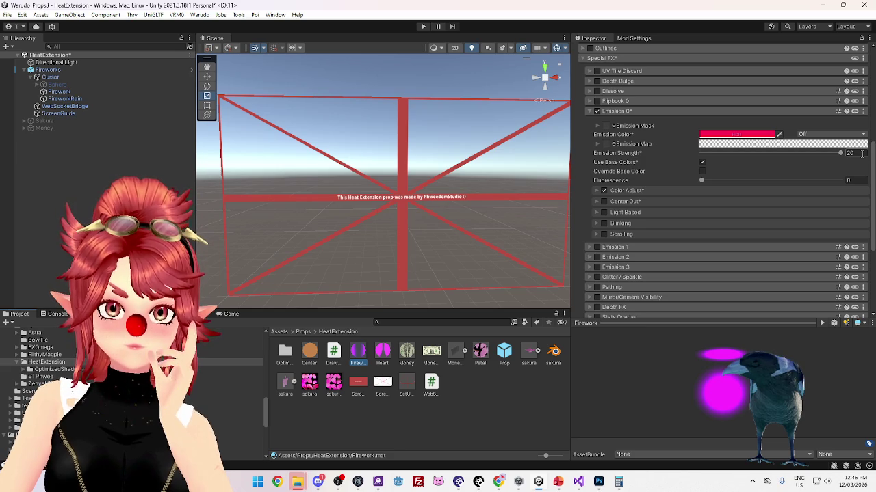
Try Emission Strength 4, revert it to 20, lock in the optimized shader, and show Mod Settings
click(849, 154)
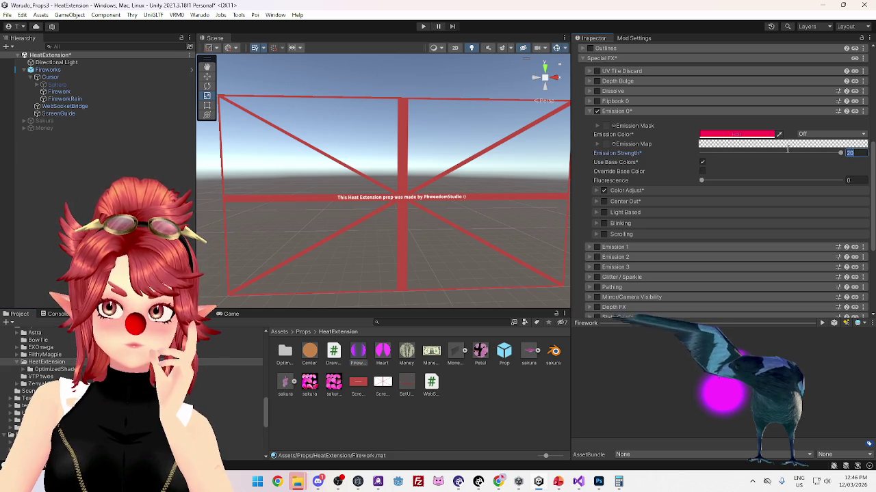
text(4)
key(Escape)
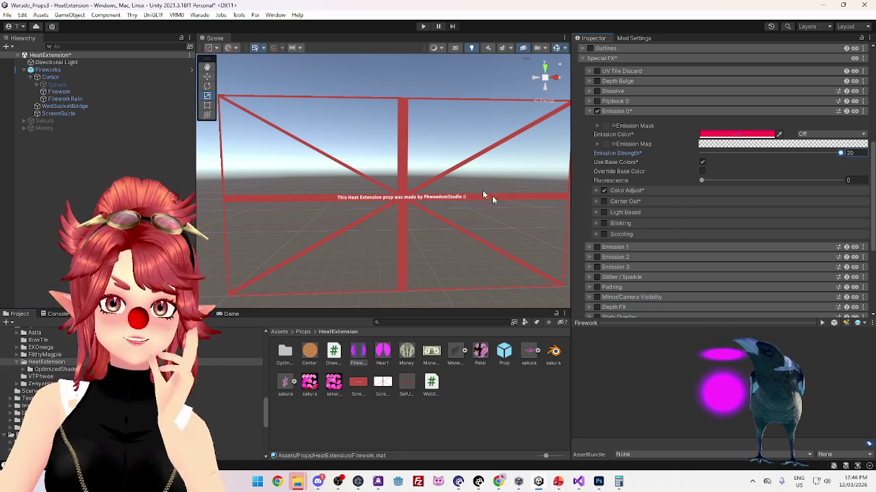
scroll(700, 206, up, 9)
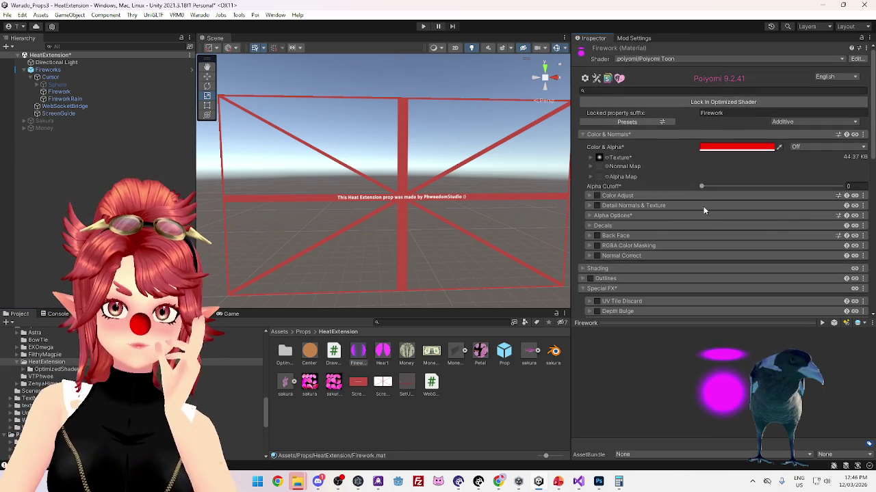
click(691, 104)
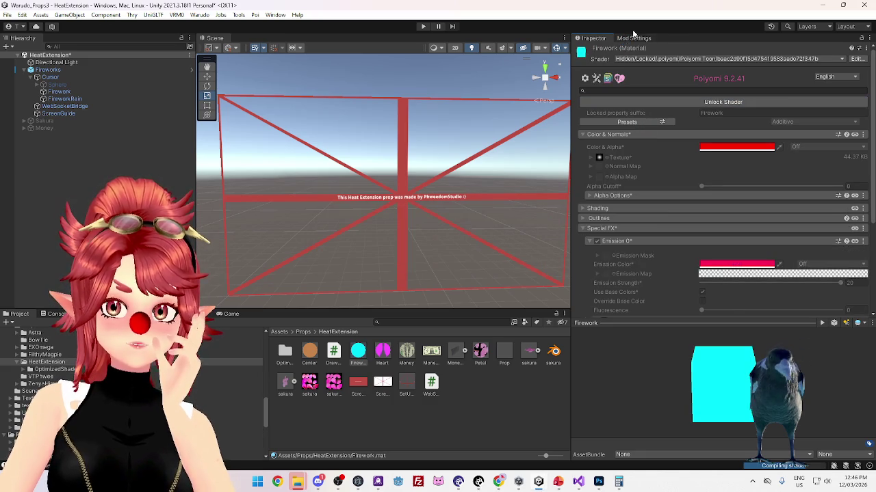
click(632, 40)
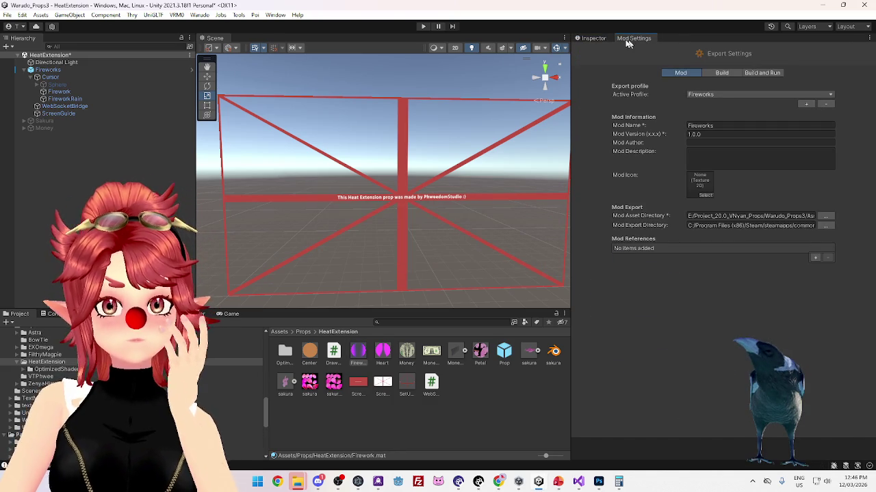
Select the Fireworks object and bring up its Mod Settings export panel
click(594, 40)
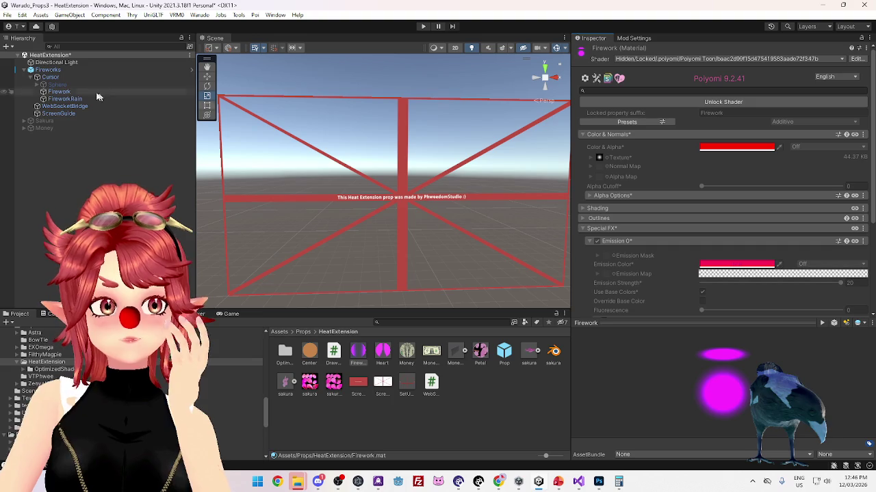
click(82, 70)
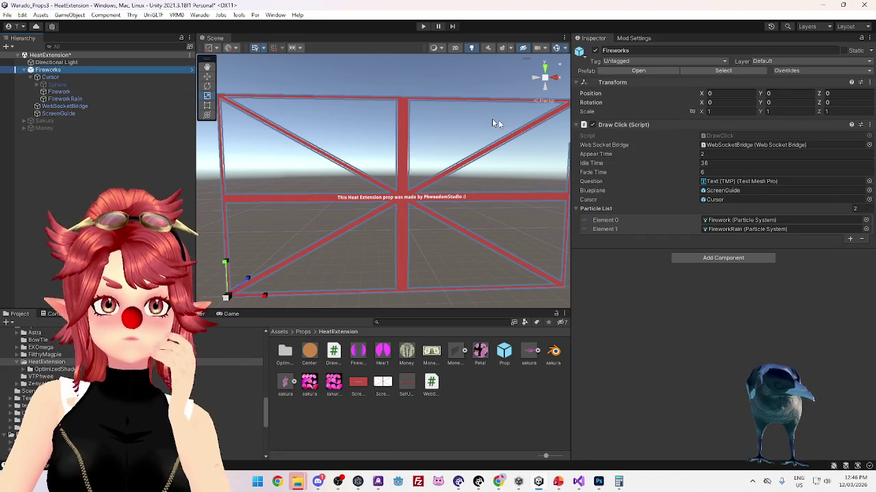
click(618, 38)
click(594, 38)
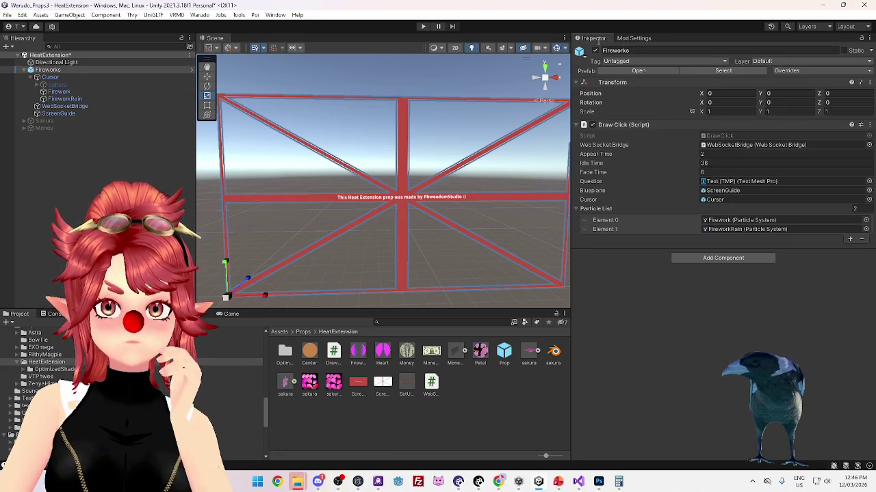
click(636, 39)
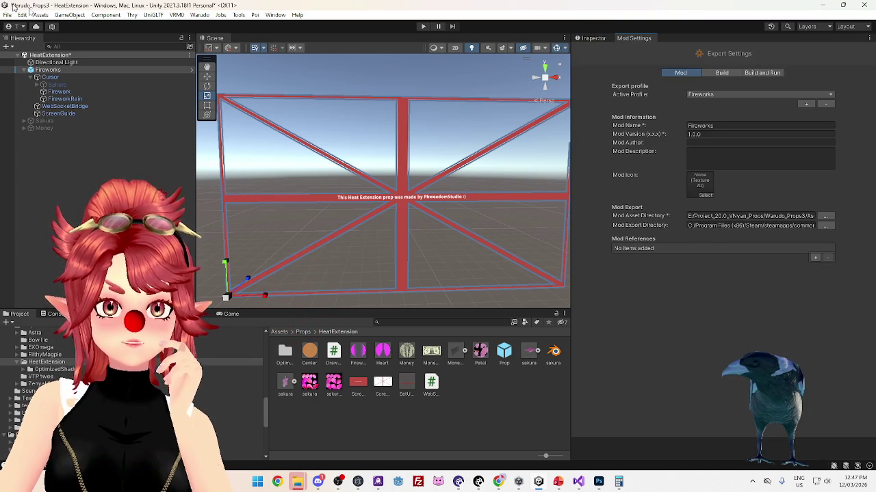
Build the Fireworks mod from the Warudo menu, saving the HeatExtension scene when prompted
click(198, 15)
click(256, 73)
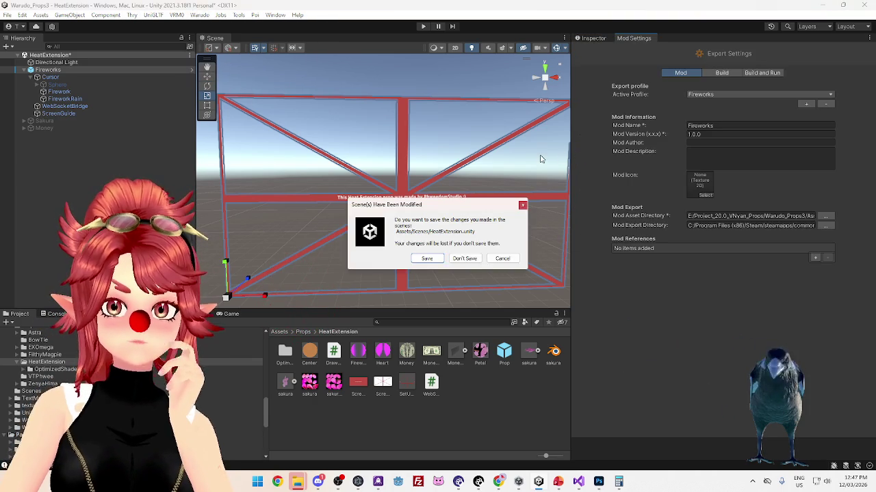
click(426, 258)
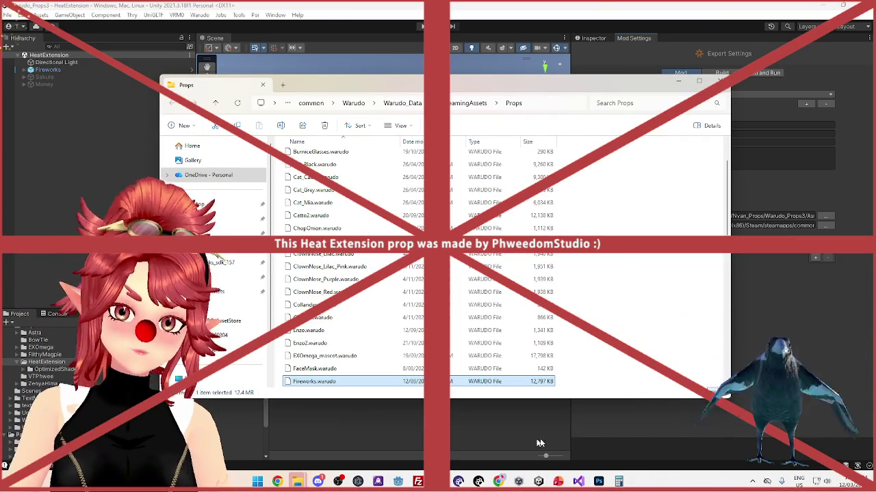
In the Warudo Editor, set the Fireworks prop's ScreenGuide mesh Visible to No
mouse_move(540, 483)
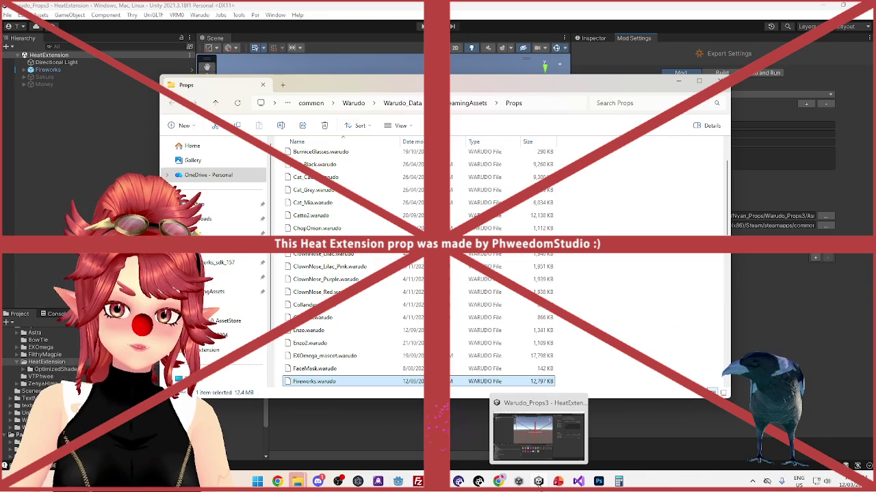
click(511, 482)
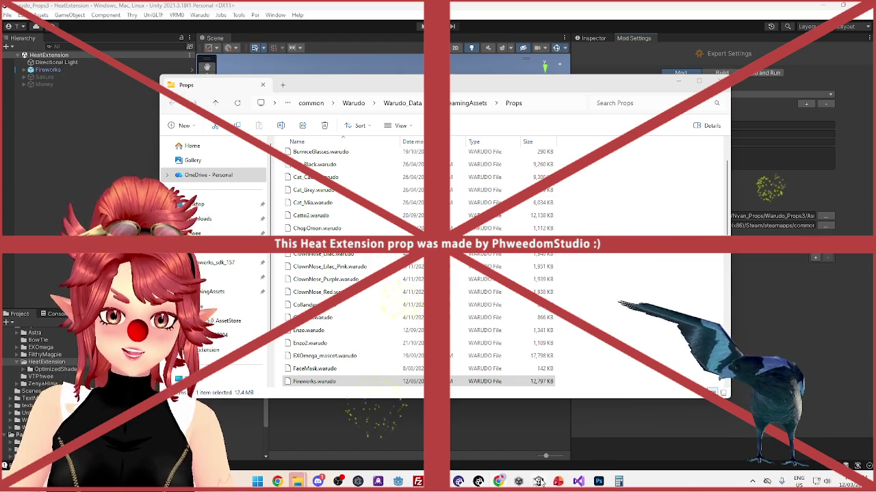
double_click(376, 381)
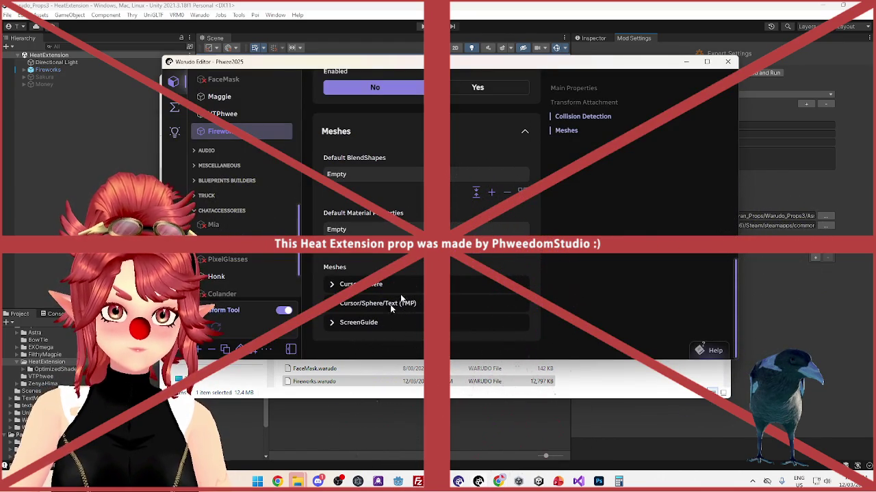
click(335, 327)
scroll(387, 305, down, 2)
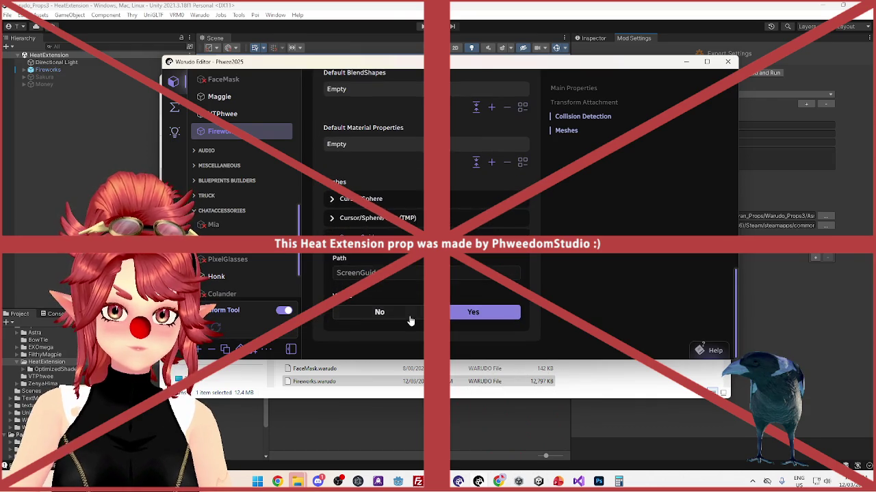
click(411, 313)
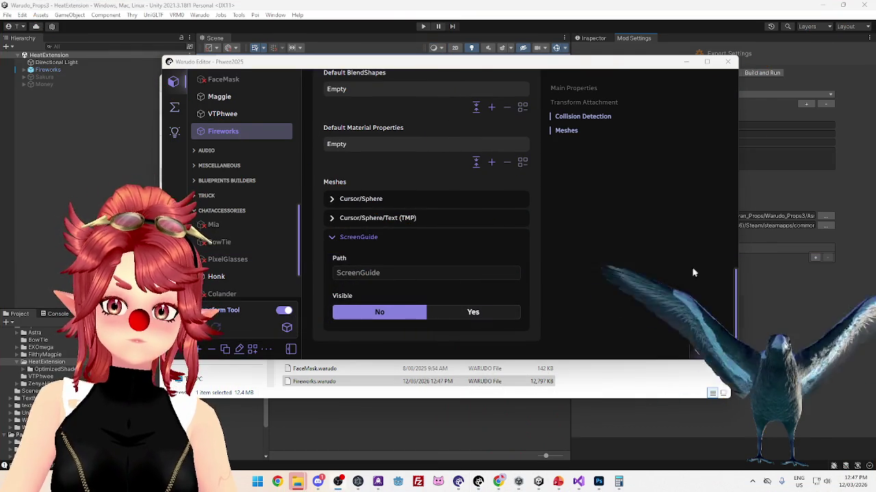
click(573, 456)
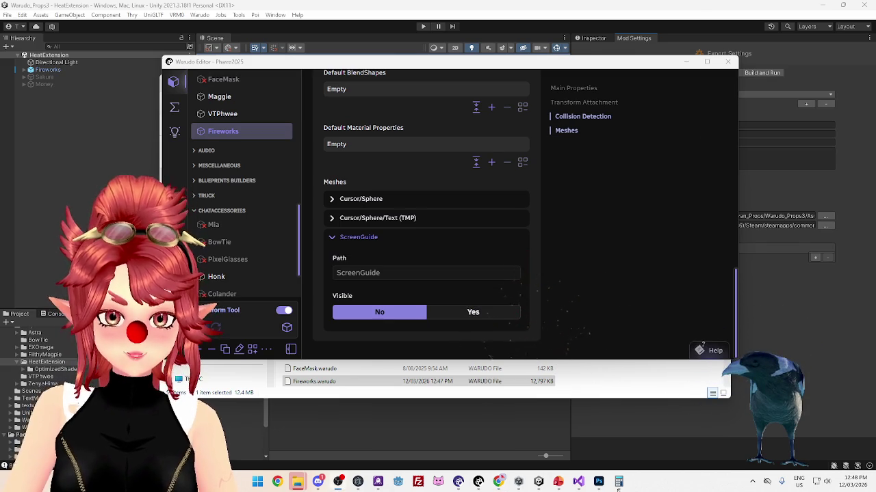
Return to Unity and expand Fireworks > Cursor in the Hierarchy
click(538, 482)
click(25, 70)
click(32, 78)
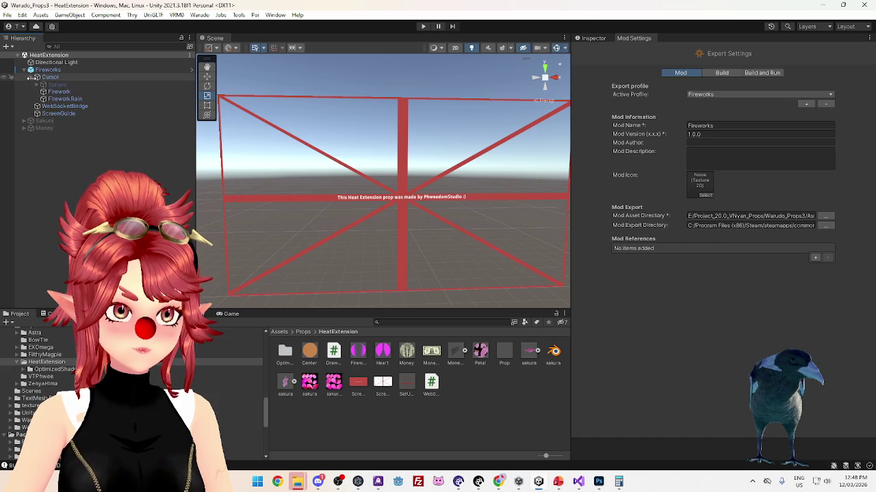
Set the Firework particle system's minimum Start Size to 12
click(59, 92)
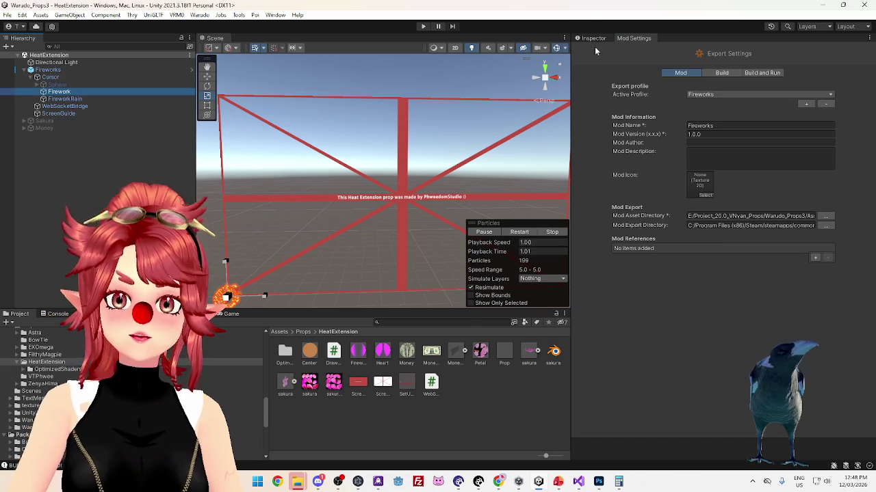
click(599, 40)
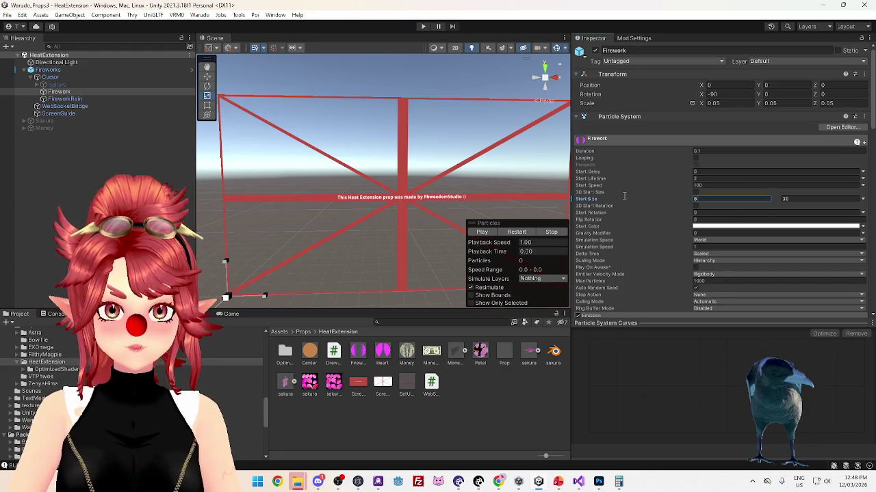
click(624, 196)
text(12)
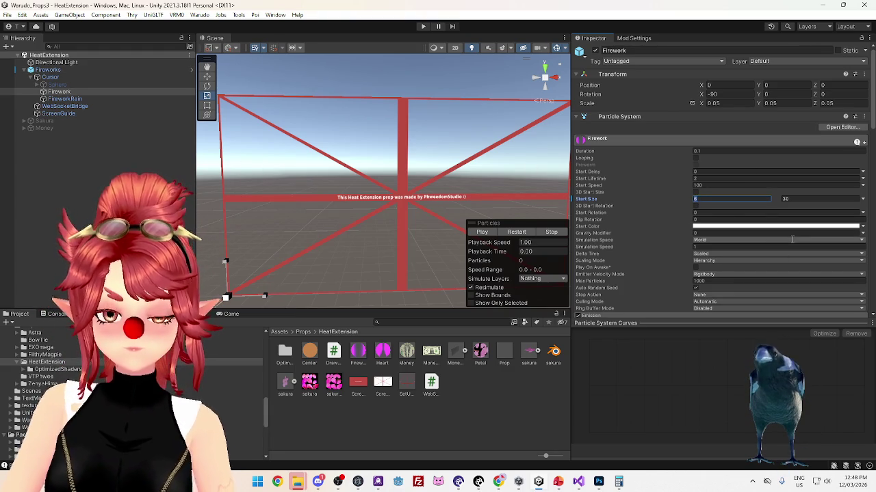
Raise FireworkRain's minimum Start Size to 5 and drag Fireworks into HeatExtension as a prefab
click(69, 98)
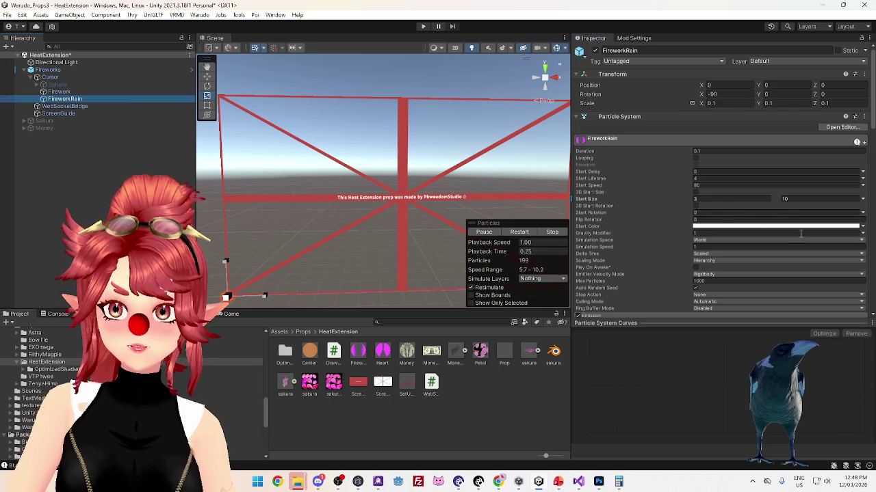
click(704, 199)
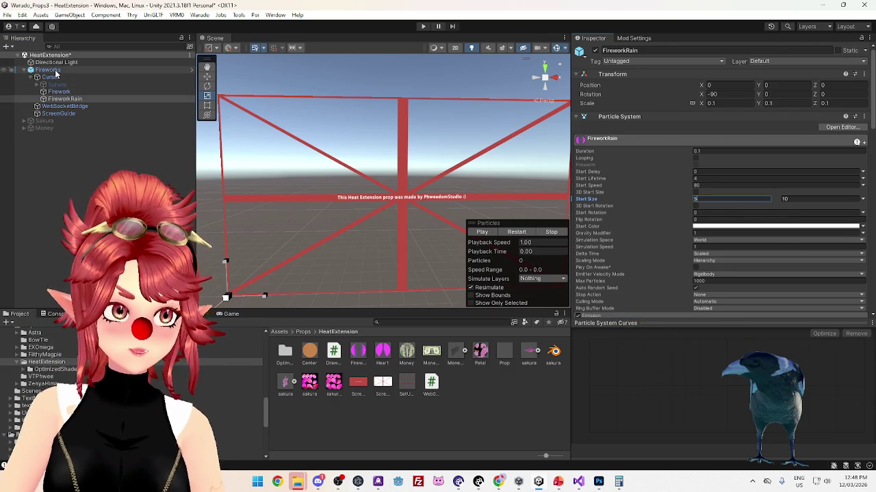
click(49, 70)
click(474, 393)
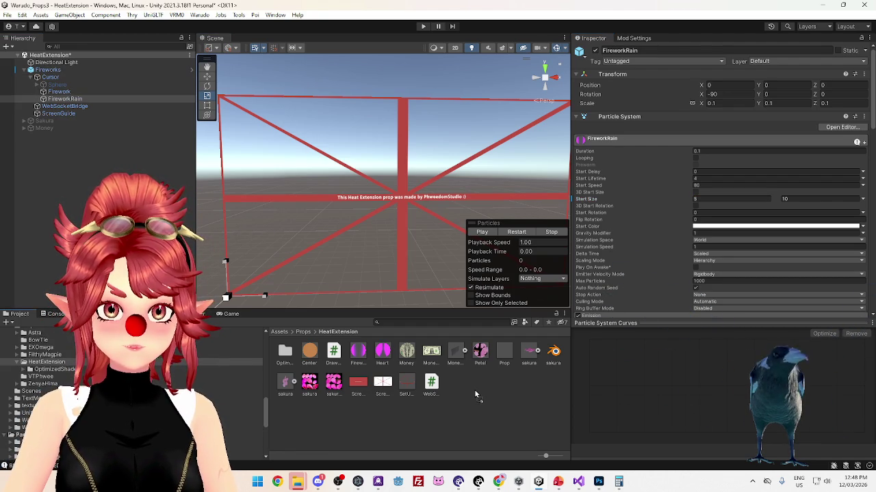
drag(474, 394, 474, 393)
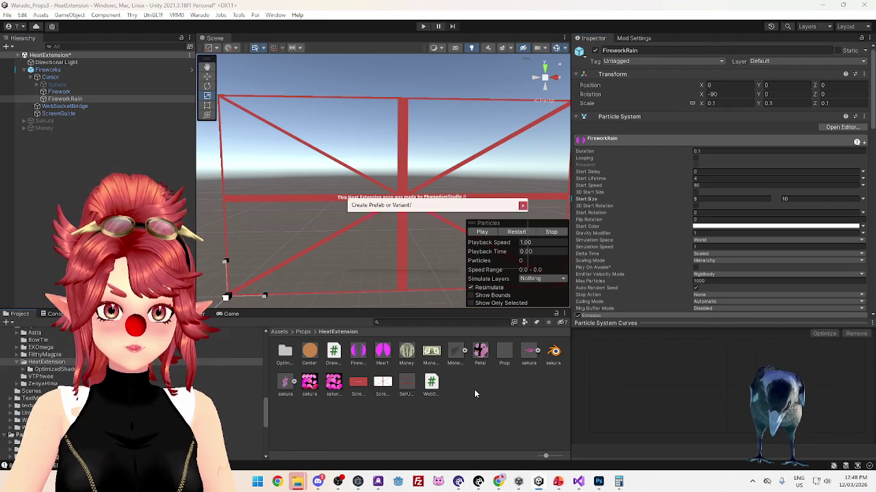
Make Fireworks an Original Prefab, undoing an accidental prefab asset deletion
click(420, 257)
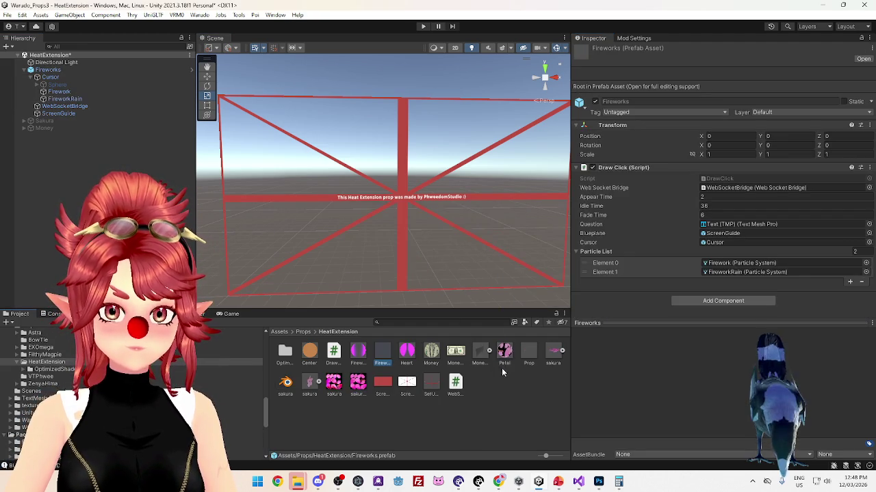
key(Delete)
key(Return)
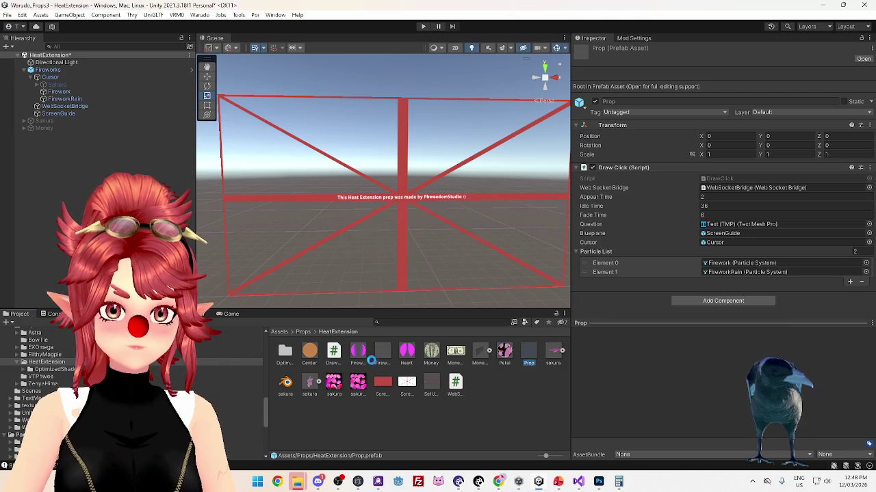
click(385, 353)
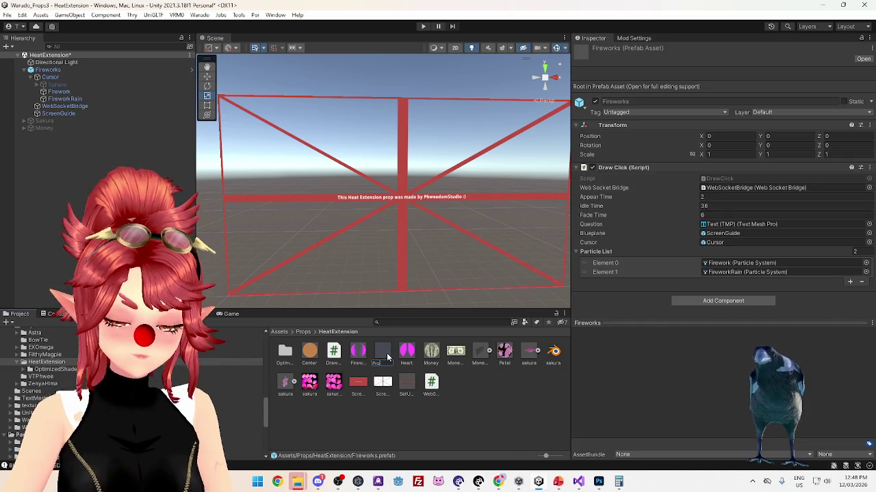
key(ctrl+z)
Build the Fireworks mod from Mod Settings via Warudo > Build Mod, saving the scene first
click(634, 38)
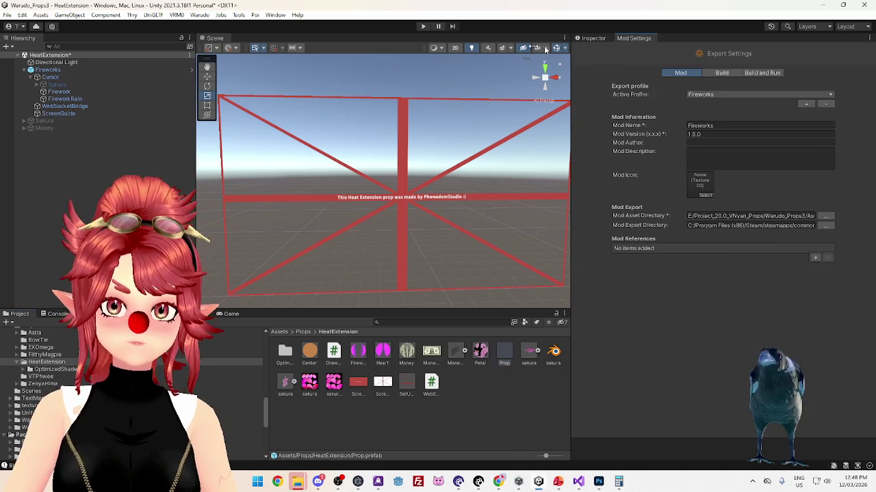
click(206, 15)
click(223, 74)
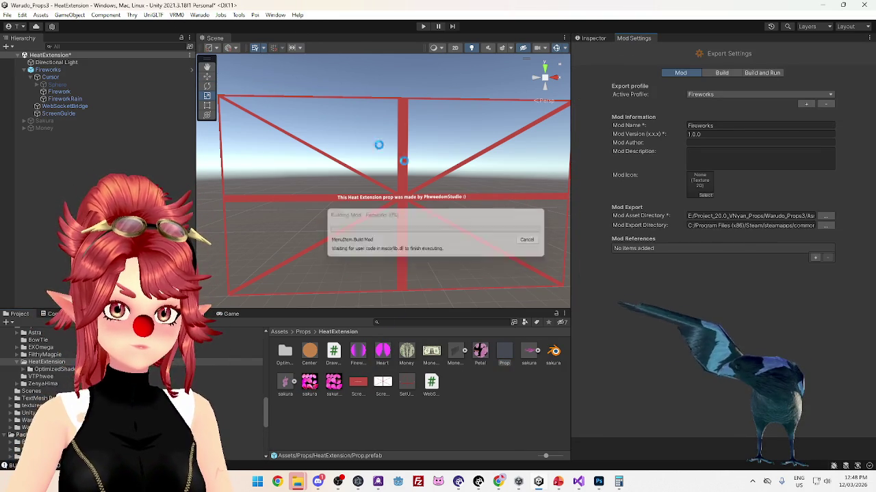
click(459, 258)
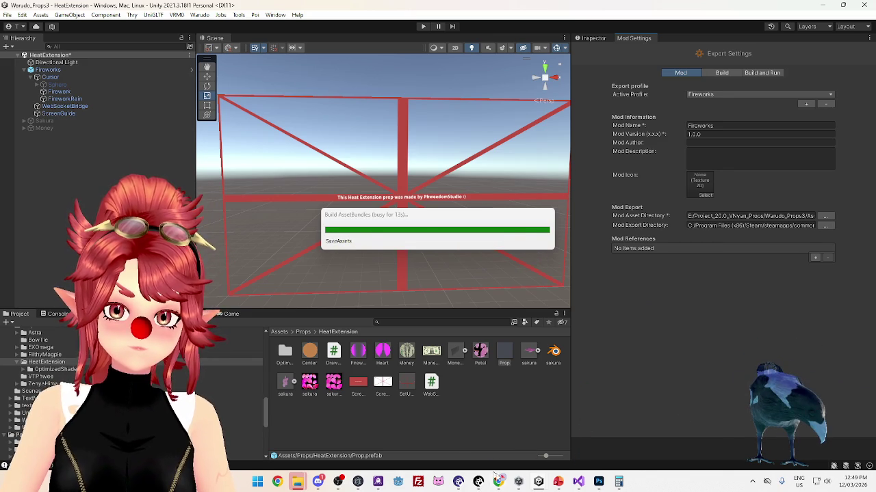
mouse_move(500, 482)
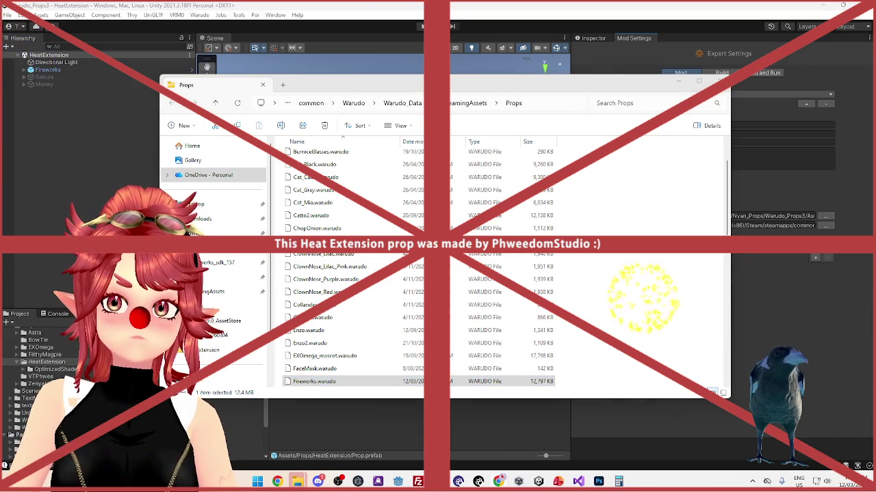
Minimize the Props folder and switch to the Warudo Editor, checking the ScreenGuide mesh entry
click(678, 82)
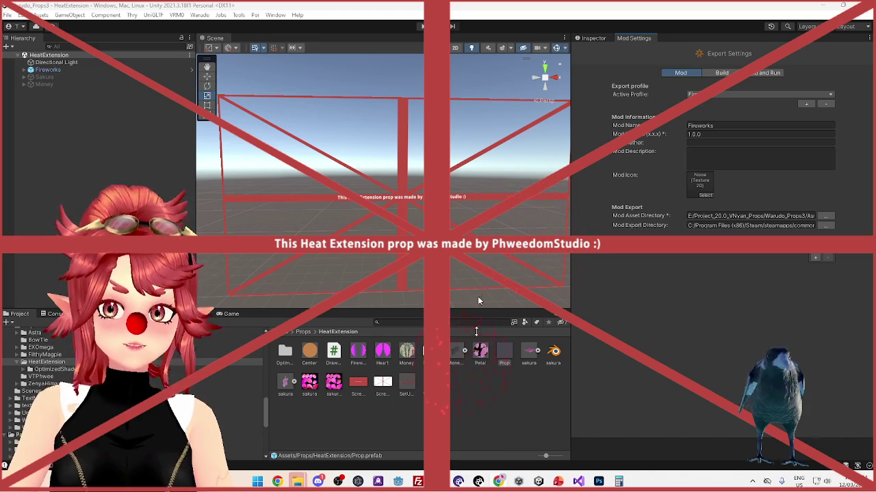
key(alt+Tab)
click(333, 323)
scroll(375, 324, down, 2)
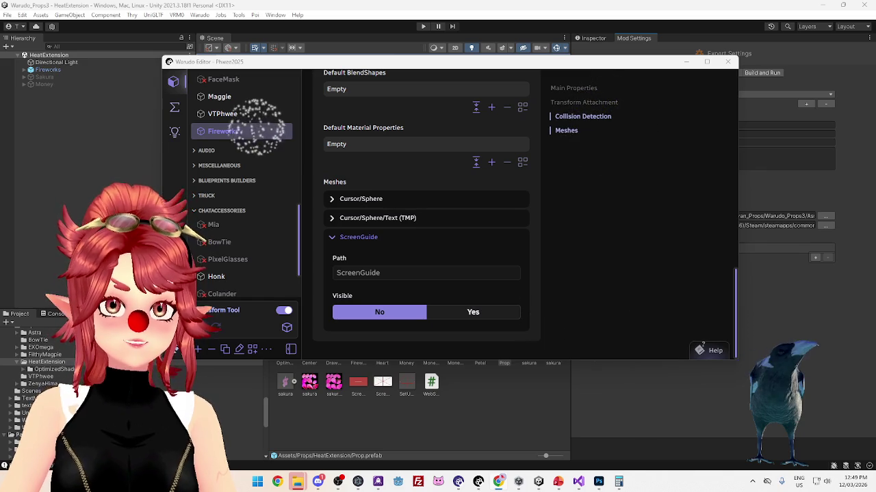
click(331, 237)
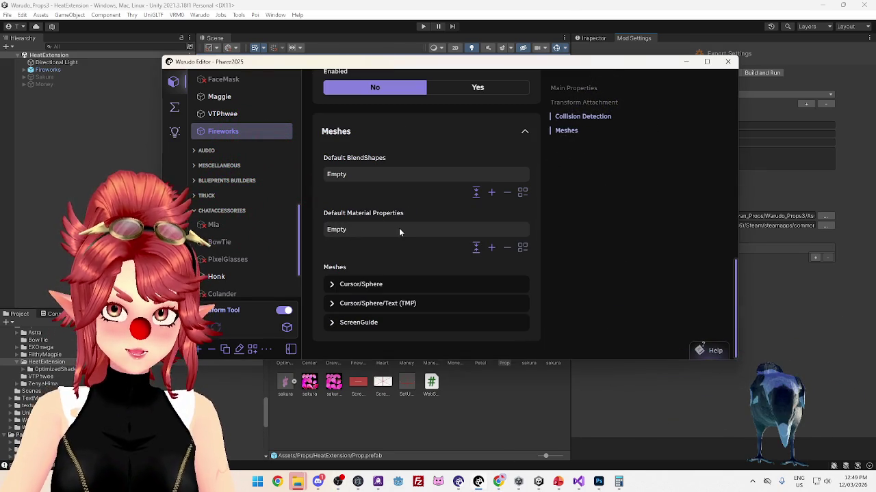
scroll(399, 231, up, 10)
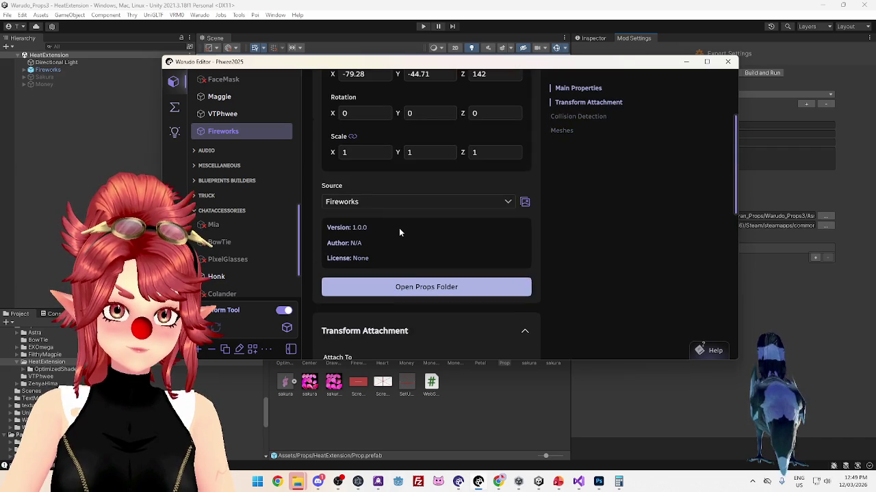
scroll(399, 228, up, 3)
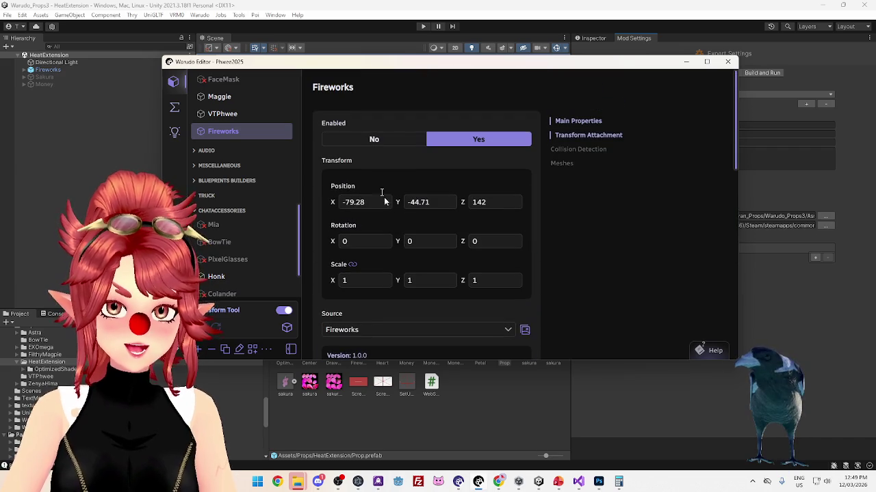
Duplicate Fireworks as Fireworks 2, disable the original, and attach Fireworks 2 to RPGCam
click(225, 349)
click(223, 130)
click(374, 98)
click(264, 156)
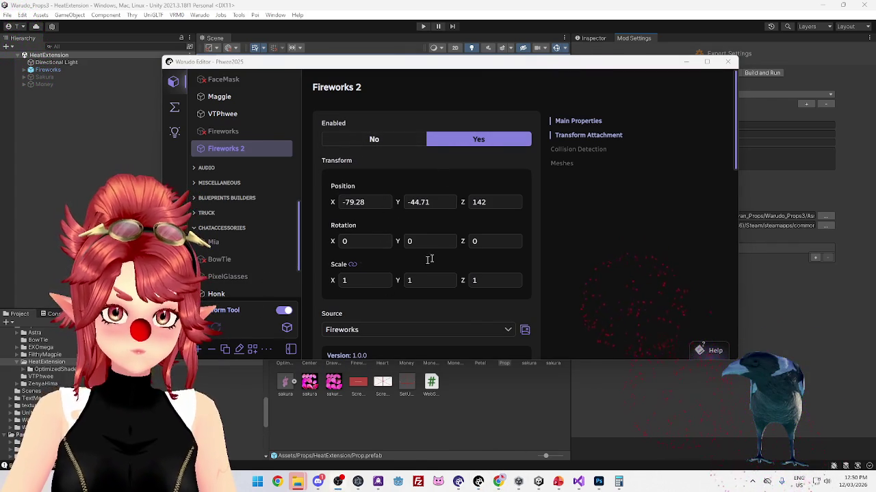
scroll(407, 305, down, 5)
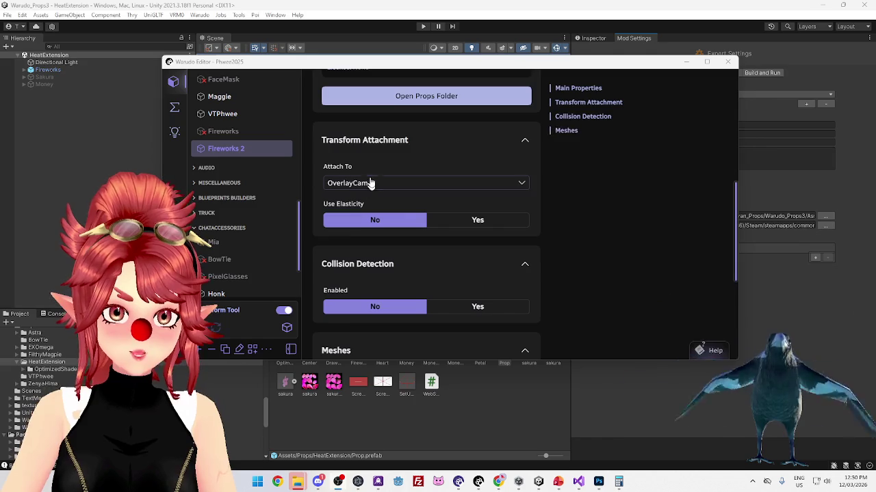
click(370, 184)
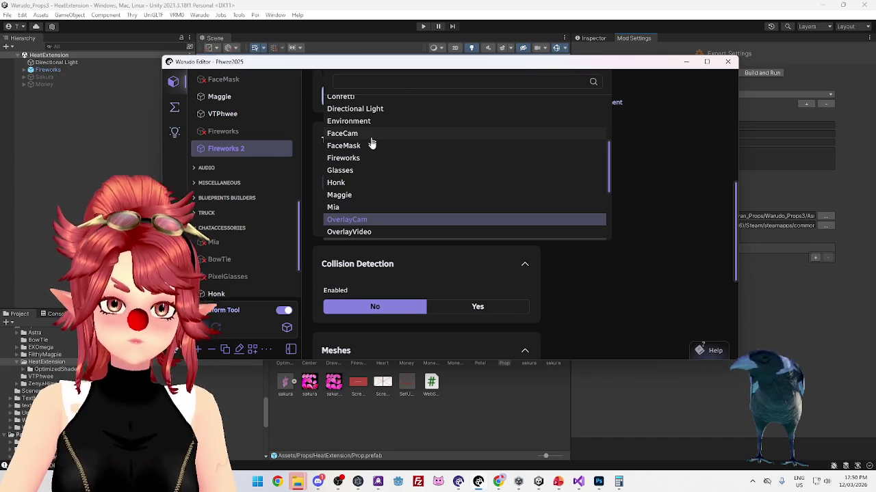
scroll(372, 151, up, 3)
scroll(371, 165, down, 5)
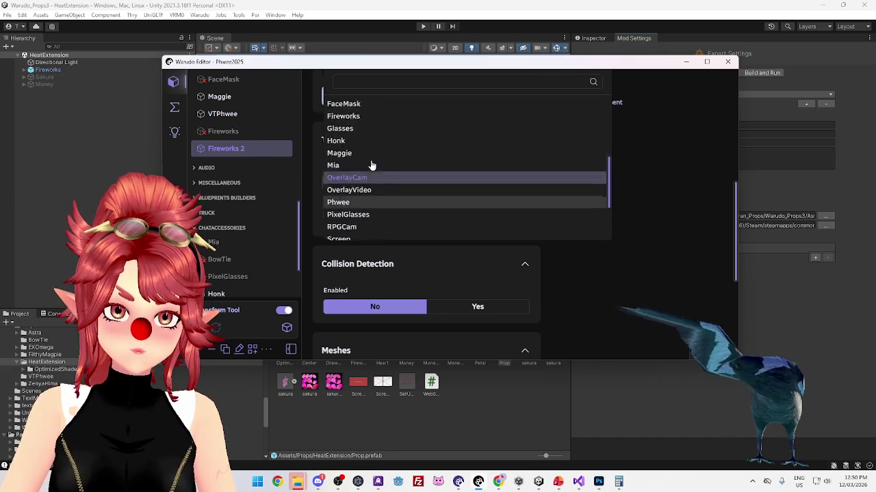
click(370, 161)
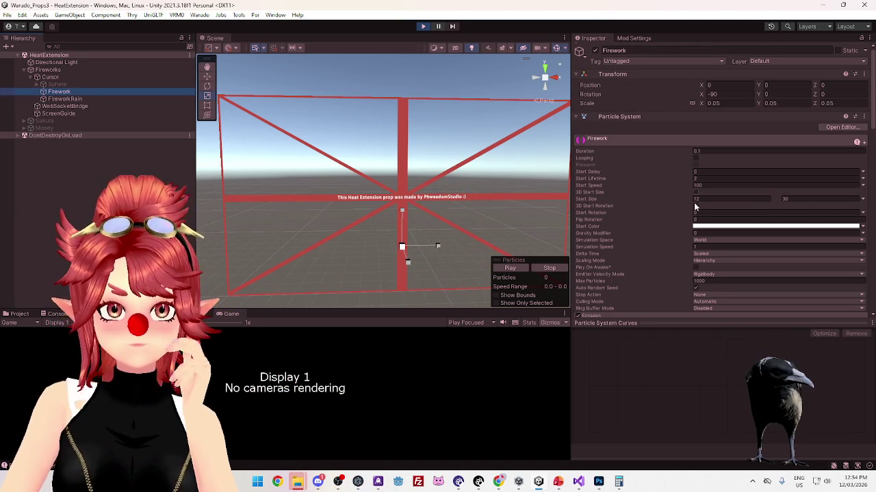
Scroll through FireworkRain's particle settings, comparing them against Firework's
scroll(696, 204, down, 3)
scroll(667, 182, up, 3)
scroll(666, 179, down, 6)
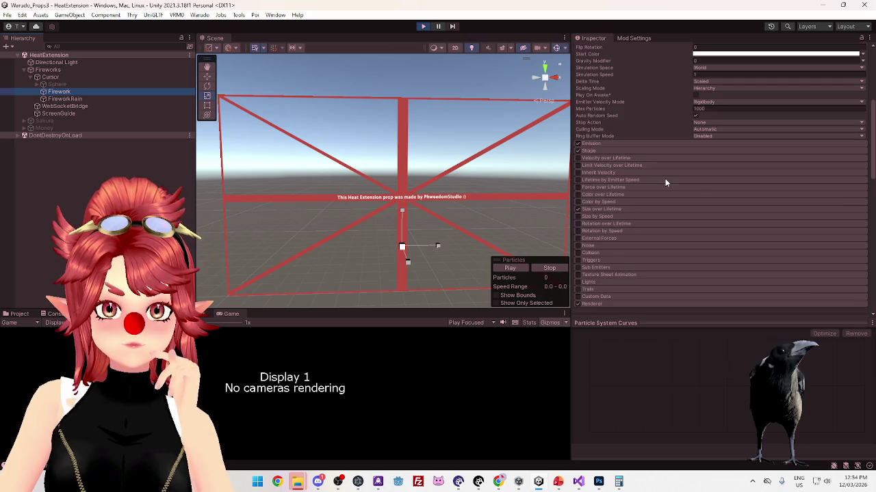
scroll(665, 179, up, 4)
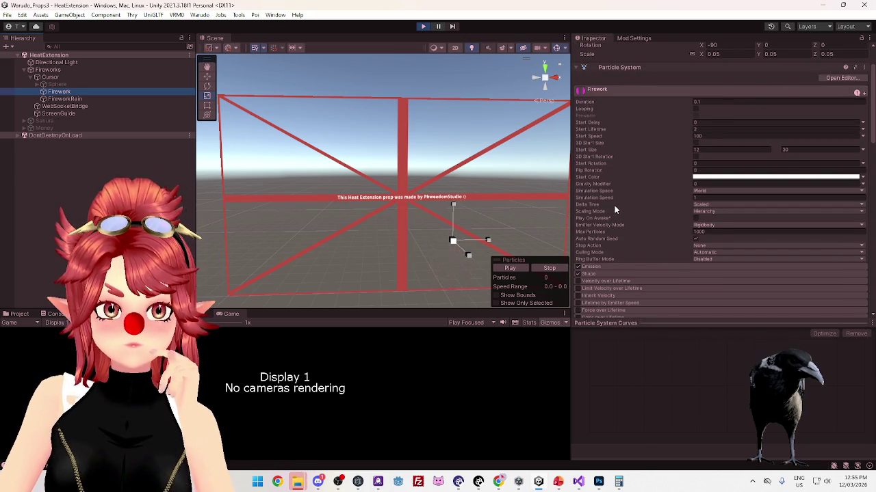
click(81, 100)
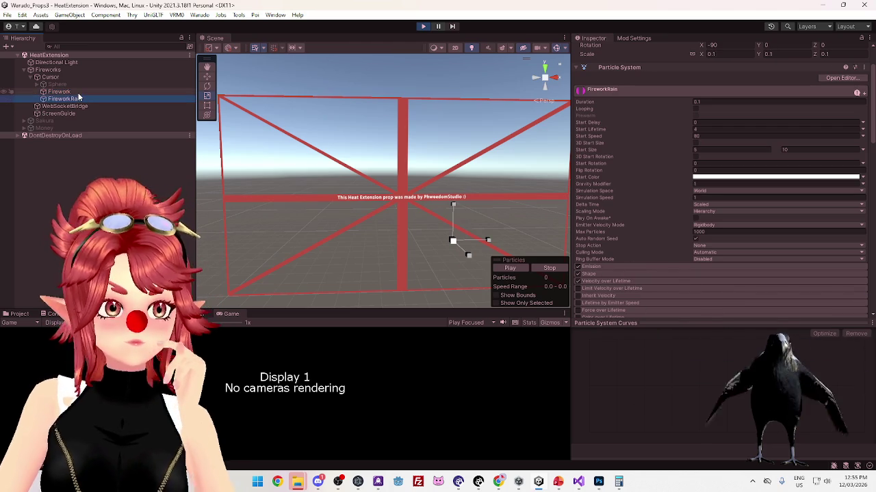
click(78, 93)
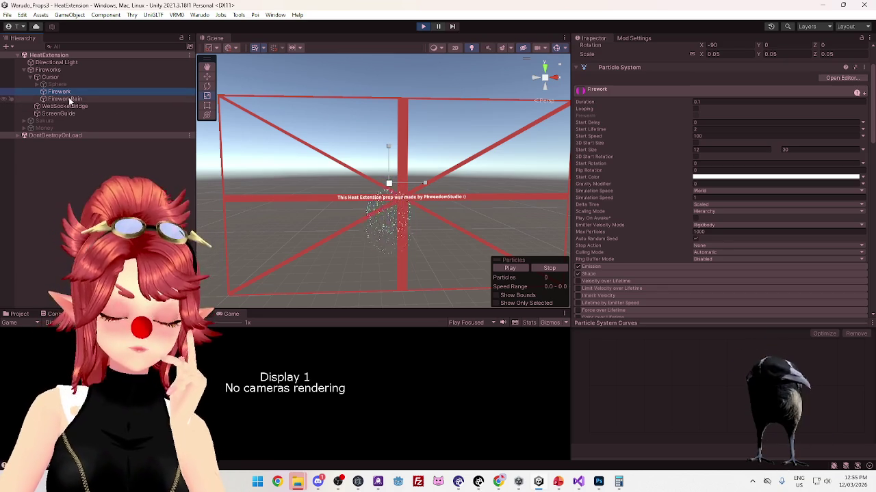
click(71, 100)
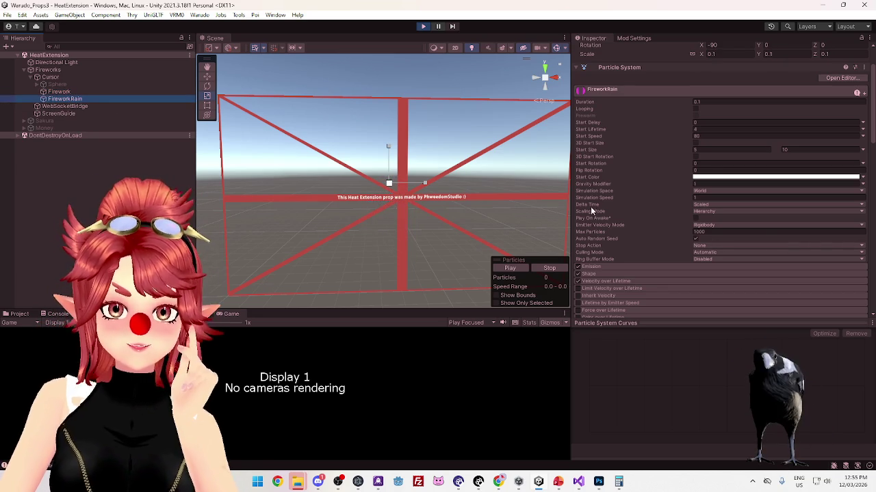
scroll(591, 207, down, 3)
scroll(609, 258, down, 3)
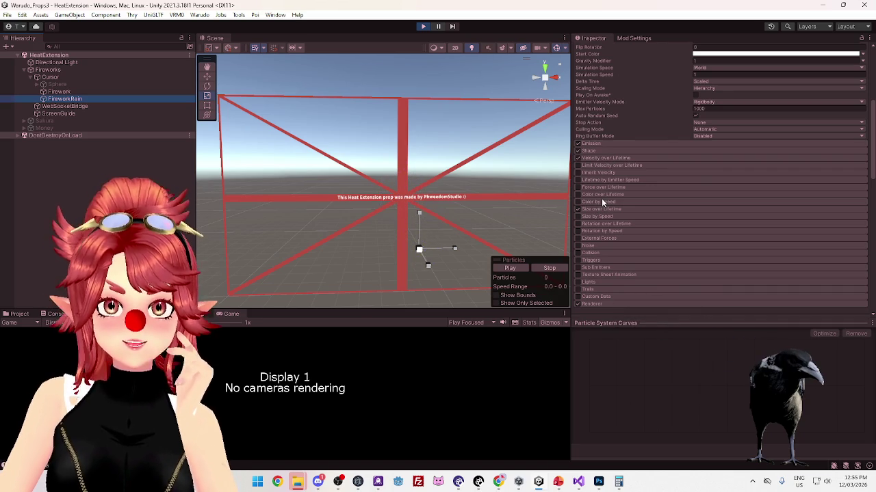
key(Up)
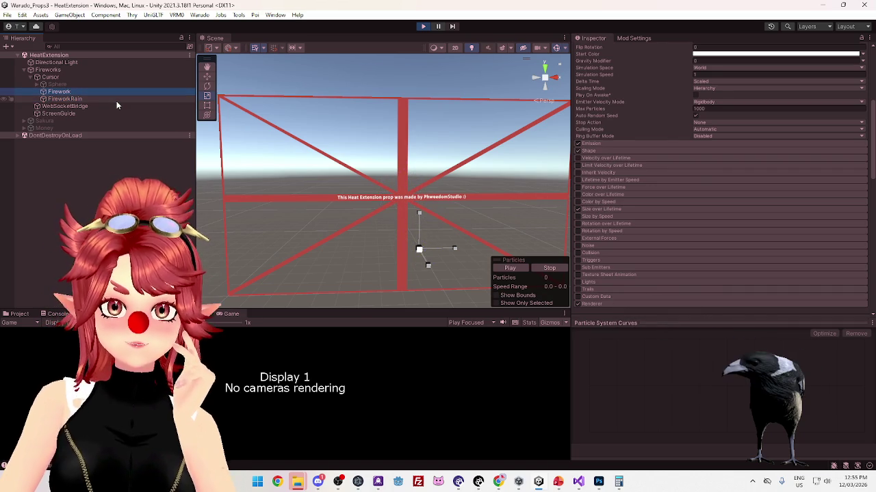
key(Down)
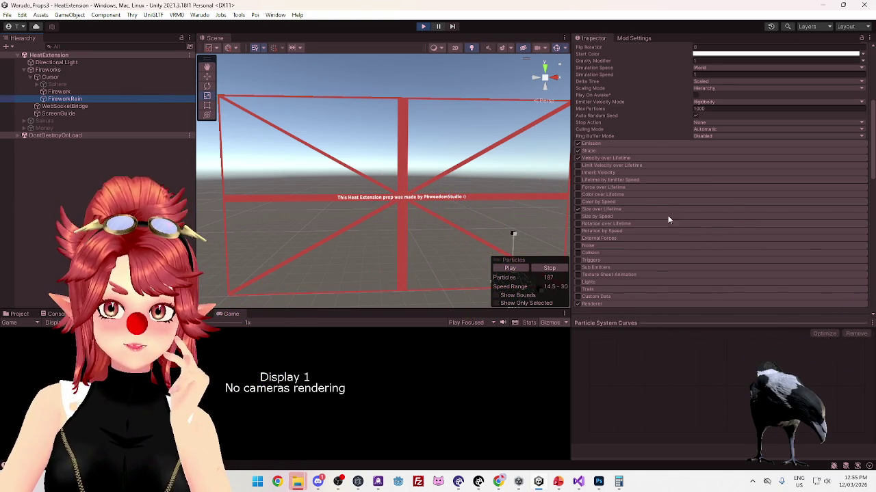
Check FireworkRain's Velocity over Lifetime module, then select Fireworks to view its Draw Click script
scroll(641, 195, up, 5)
scroll(641, 195, down, 1)
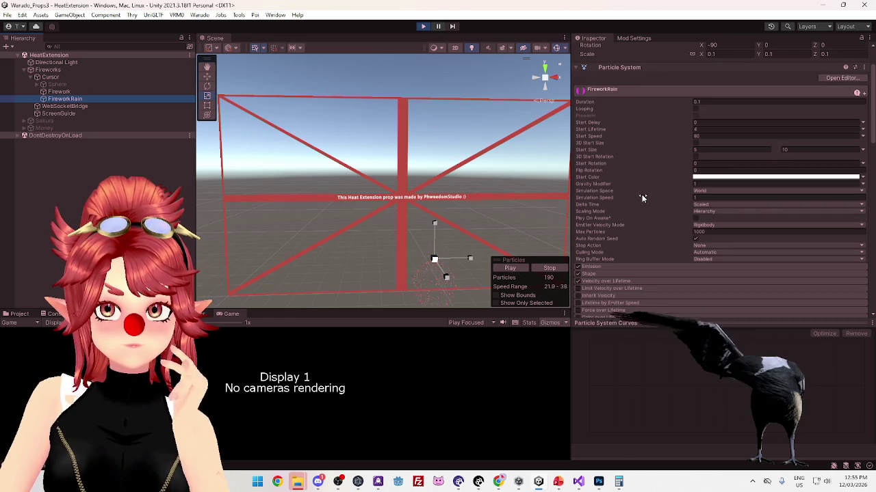
scroll(642, 197, down, 2)
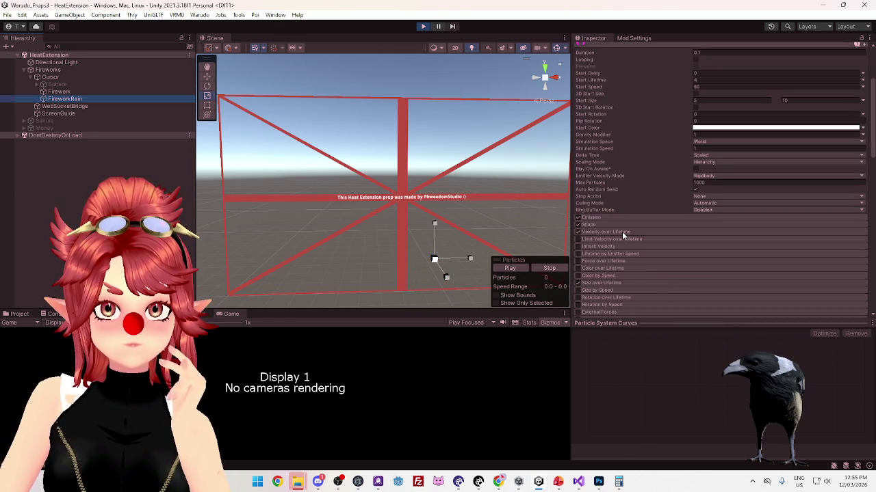
click(623, 231)
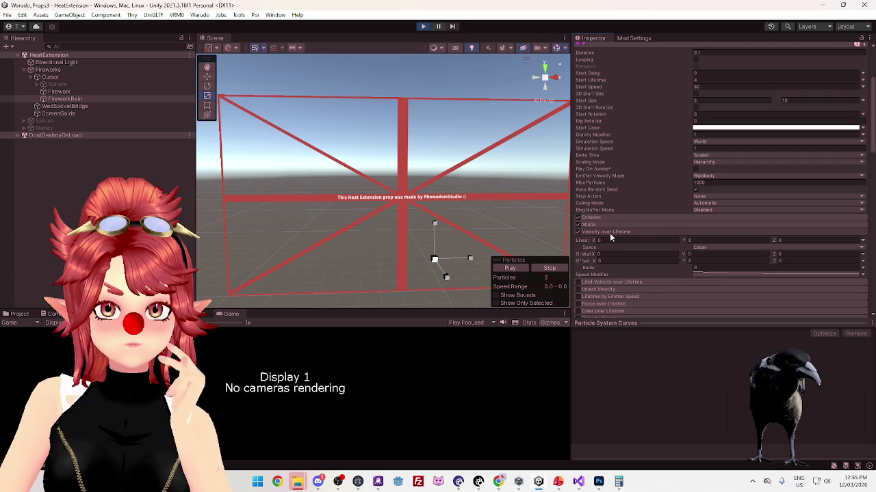
click(611, 233)
scroll(638, 199, up, 2)
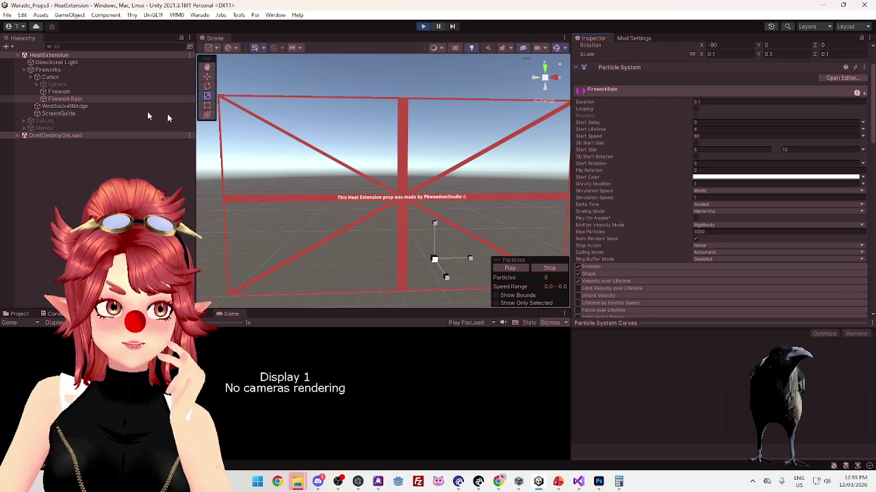
click(72, 70)
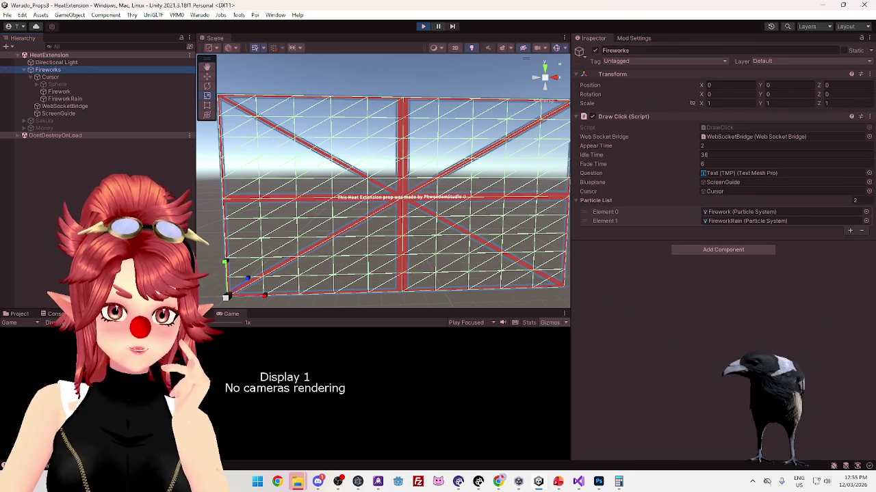
Save Fireworks as a prefab in HeatExtension and delete the old Prop prefab while still in Play mode
click(21, 314)
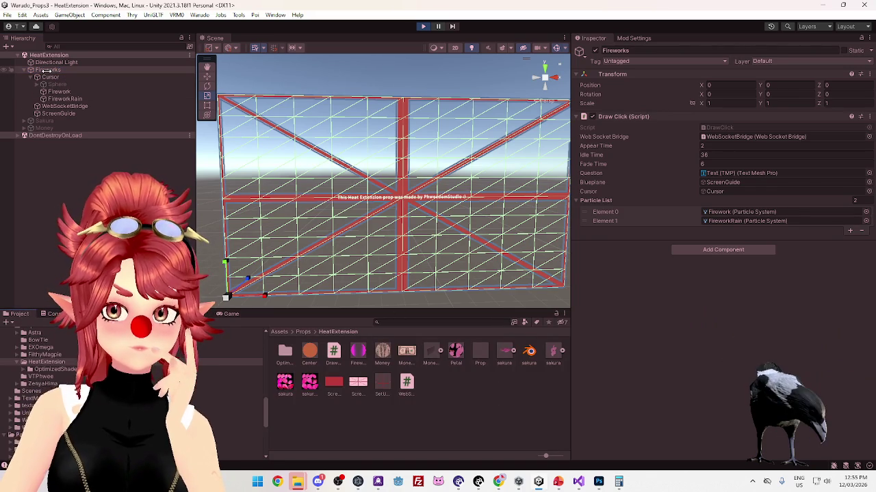
drag(45, 70, 347, 279)
drag(487, 394, 485, 394)
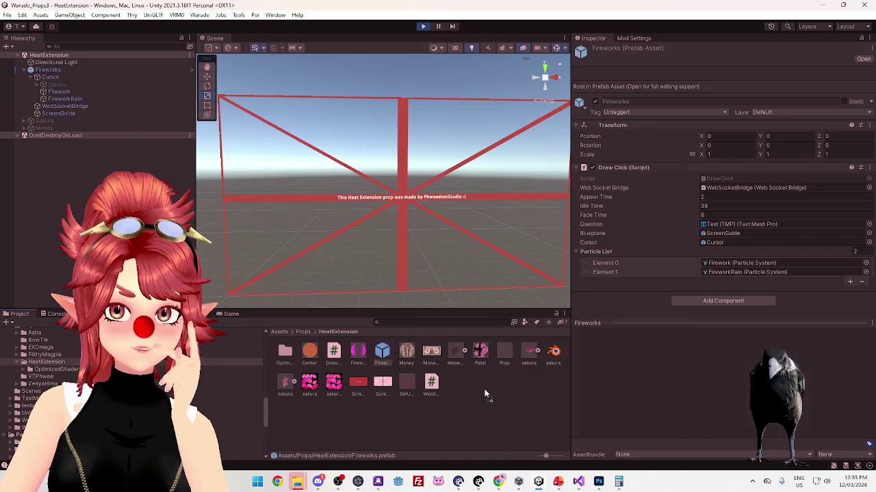
click(502, 355)
key(Delete)
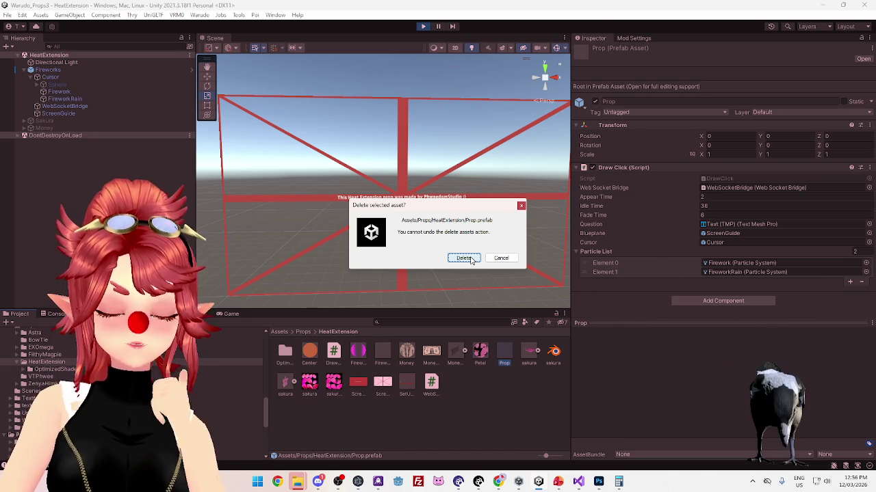
click(463, 258)
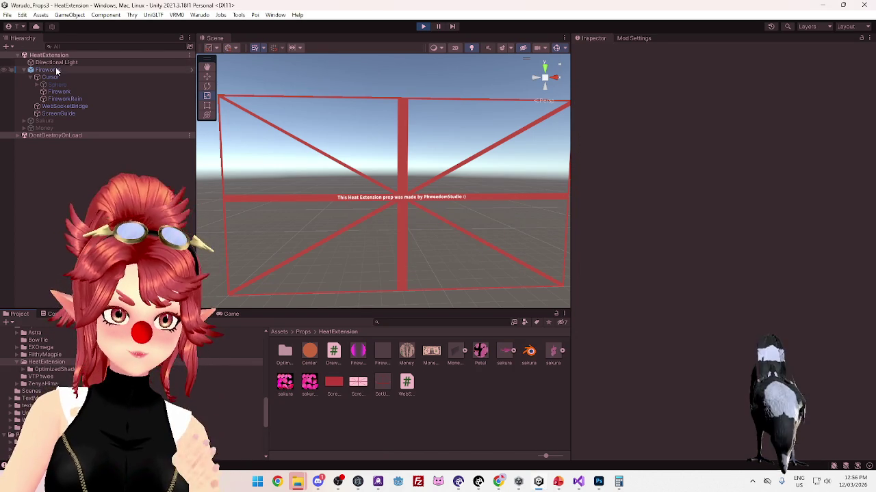
click(55, 69)
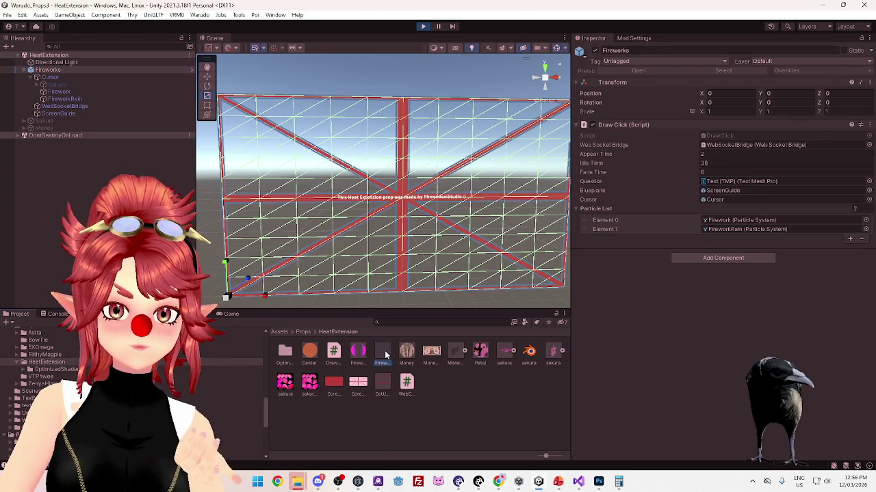
click(383, 352)
text(Prop)
key(Return)
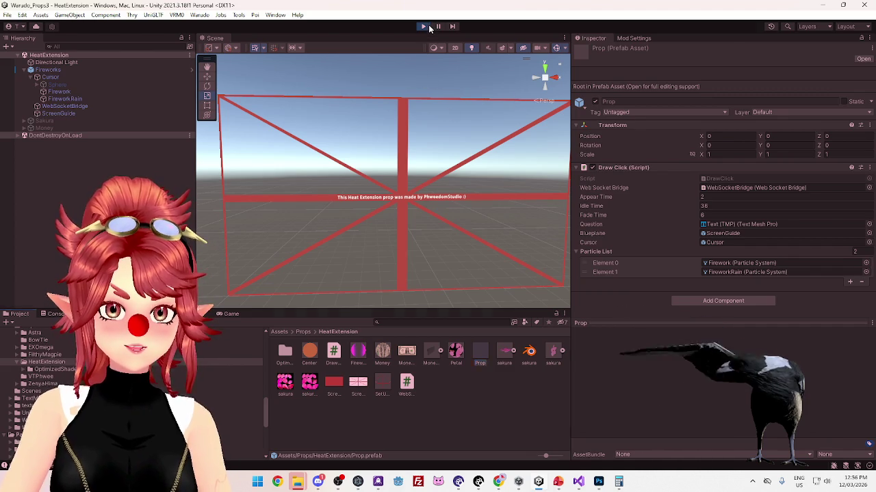
Exit Play mode and check Fireworks and its Cursor, Firework and ScreenGuide children
click(427, 28)
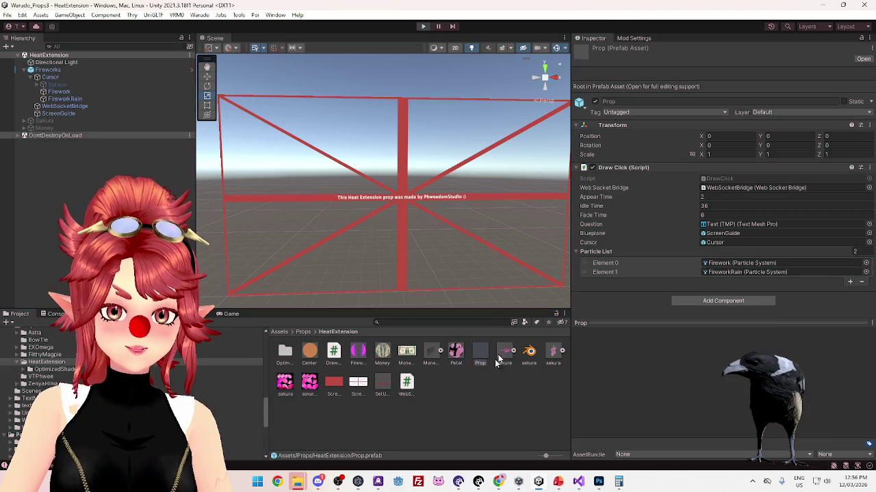
click(47, 71)
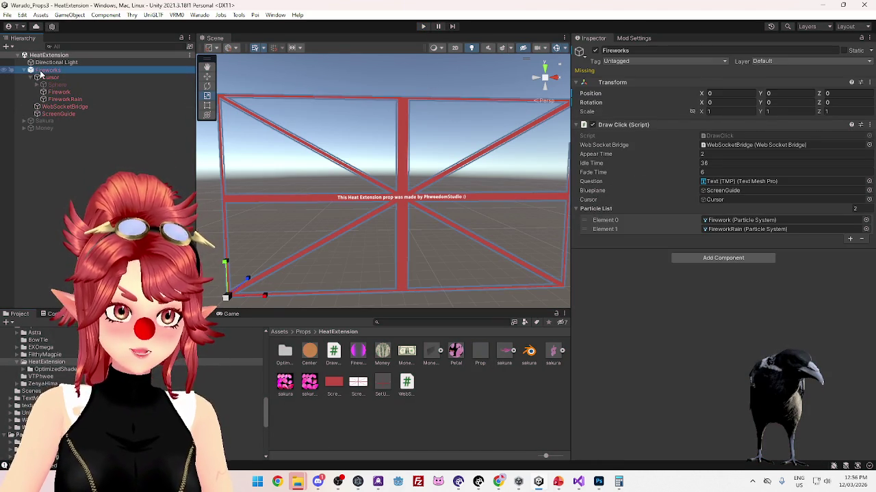
click(49, 77)
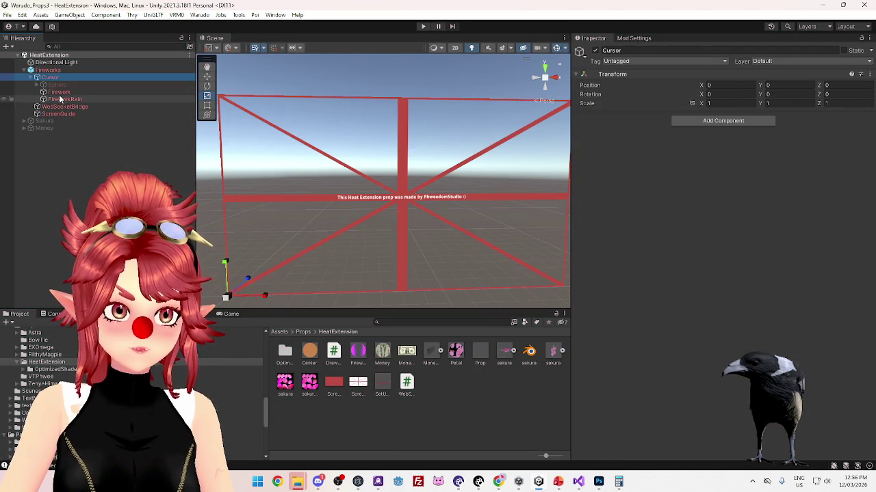
click(58, 92)
click(61, 114)
click(45, 71)
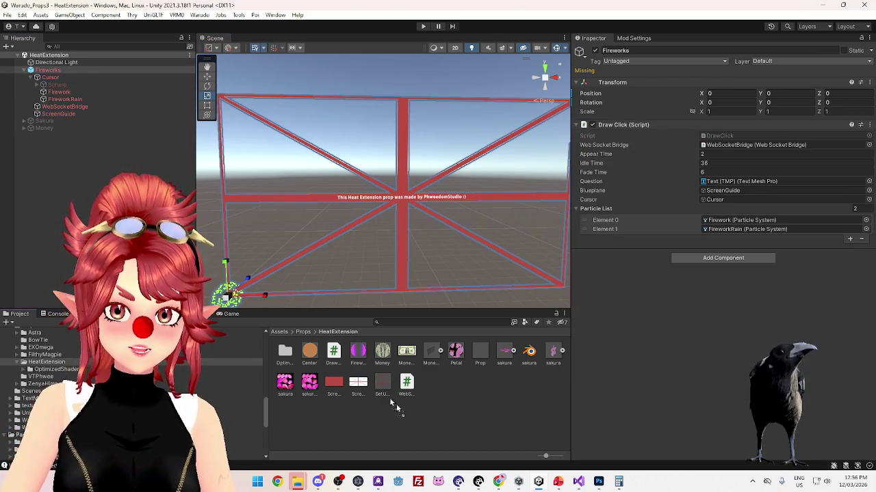
Save Fireworks as a new prefab, delete the old Prop.prefab, and rename the new prefab 'Prop'
drag(458, 399, 458, 398)
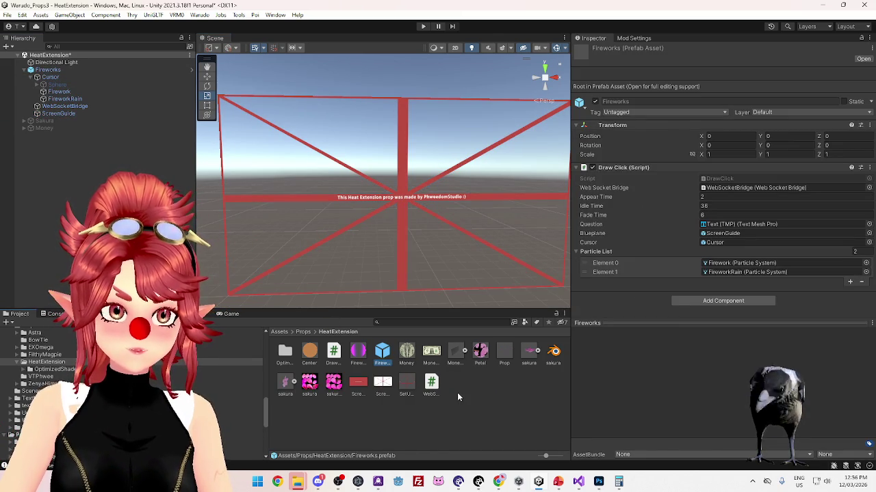
click(503, 352)
key(Delete)
key(Return)
click(385, 353)
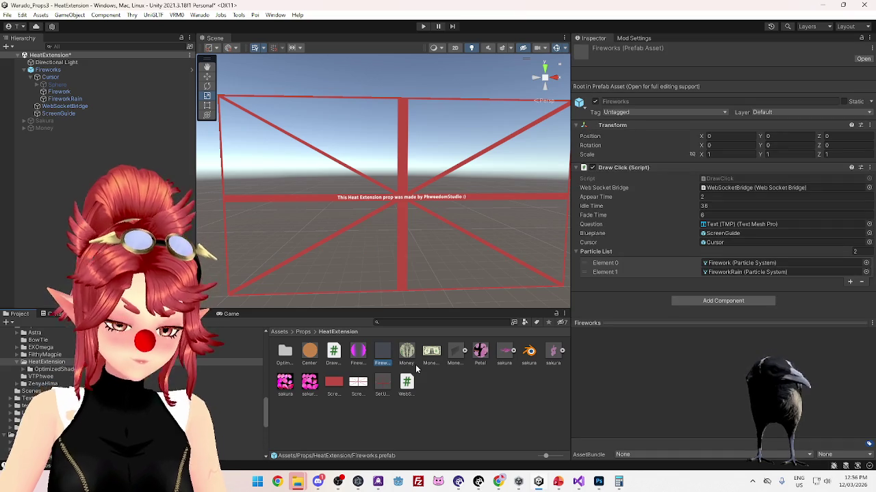
key(F2)
text(Prop)
key(Return)
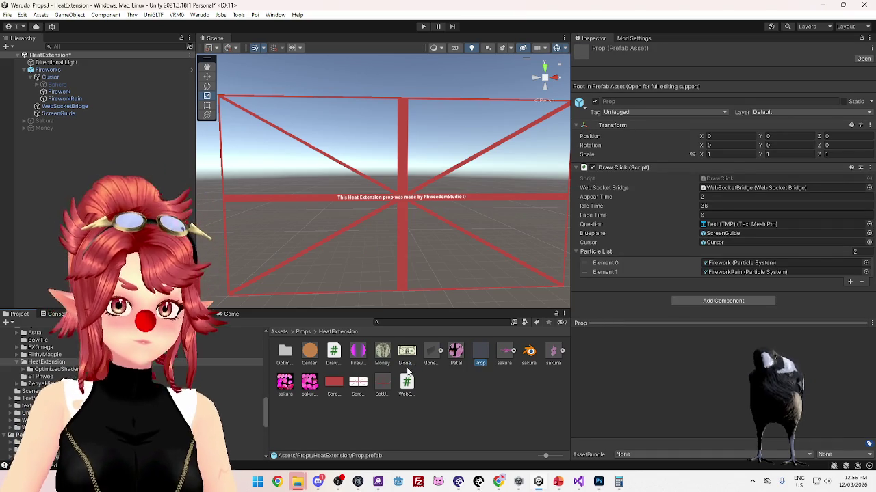
In Warudo, set the Fireworks prop's Enabled to Yes so its green bursts play
click(478, 483)
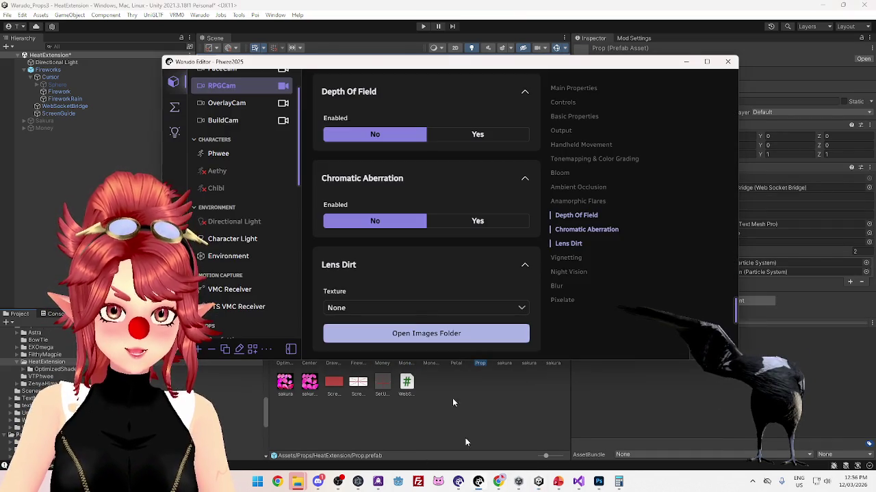
scroll(222, 137, up, 2)
scroll(236, 229, down, 5)
scroll(233, 226, down, 3)
scroll(238, 221, up, 2)
click(259, 203)
scroll(442, 131, up, 8)
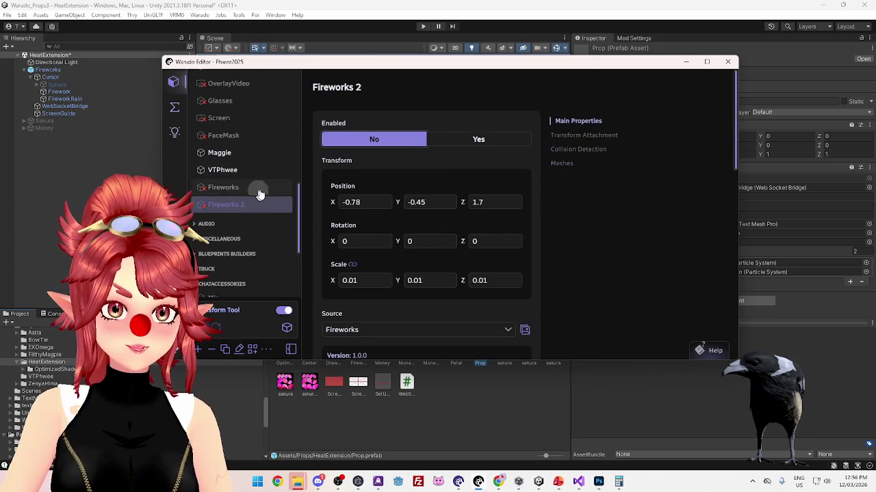
click(259, 188)
click(492, 102)
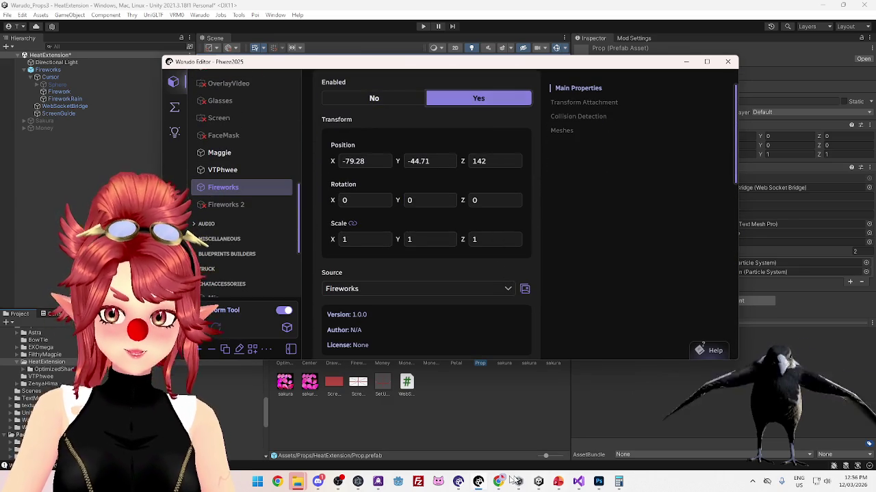
Review the disabled Fireworks 2 prop's properties, then return to FireworkRain's particle settings in Unity
mouse_move(500, 483)
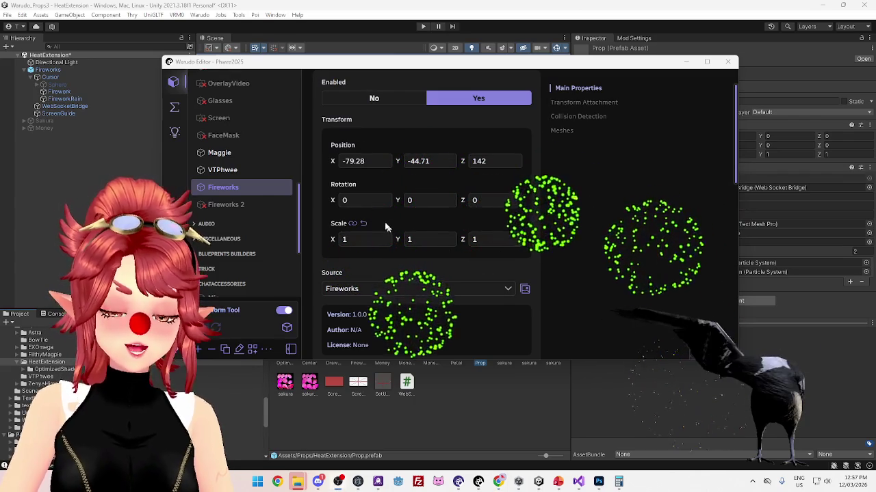
click(224, 205)
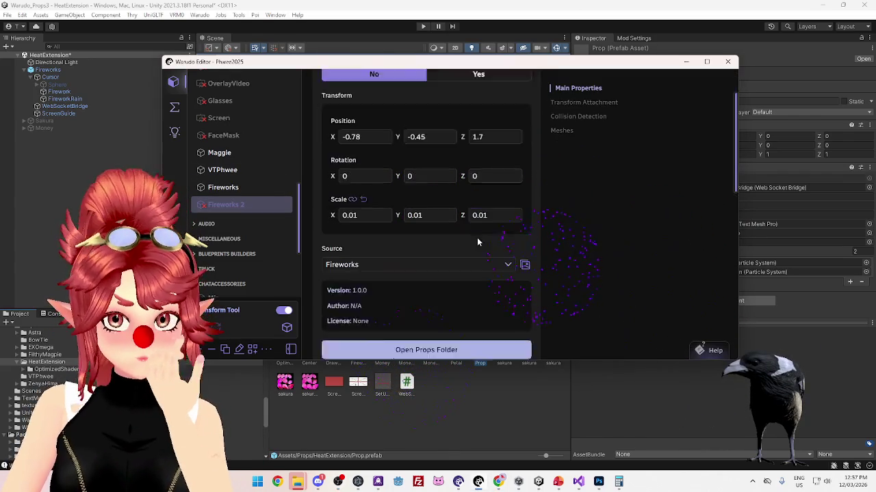
scroll(477, 237, down, 5)
scroll(476, 242, down, 3)
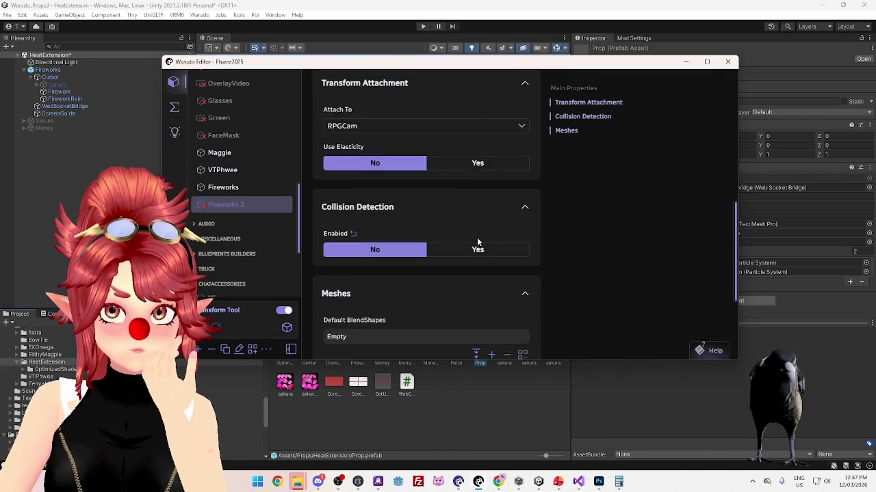
scroll(477, 241, down, 3)
scroll(477, 241, up, 6)
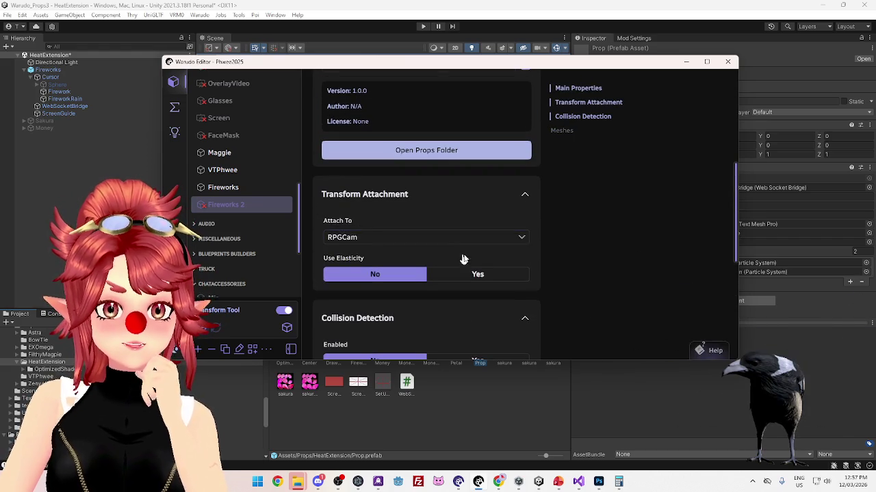
scroll(439, 256, up, 4)
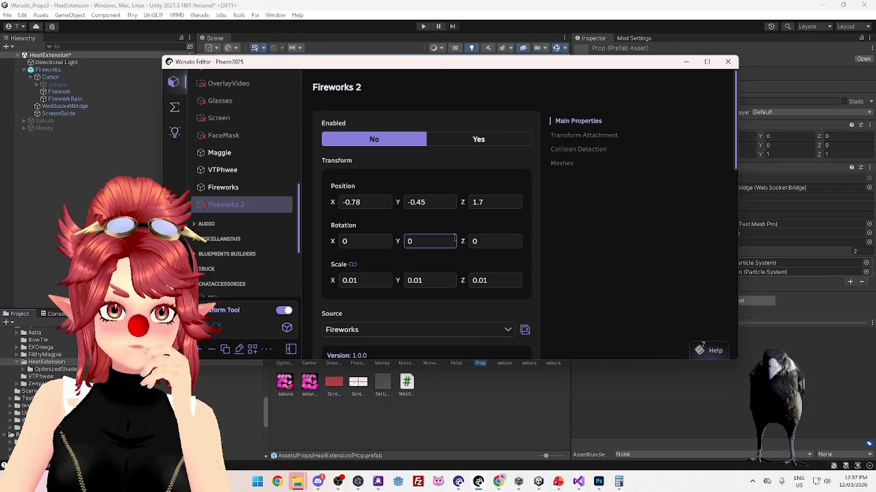
click(65, 98)
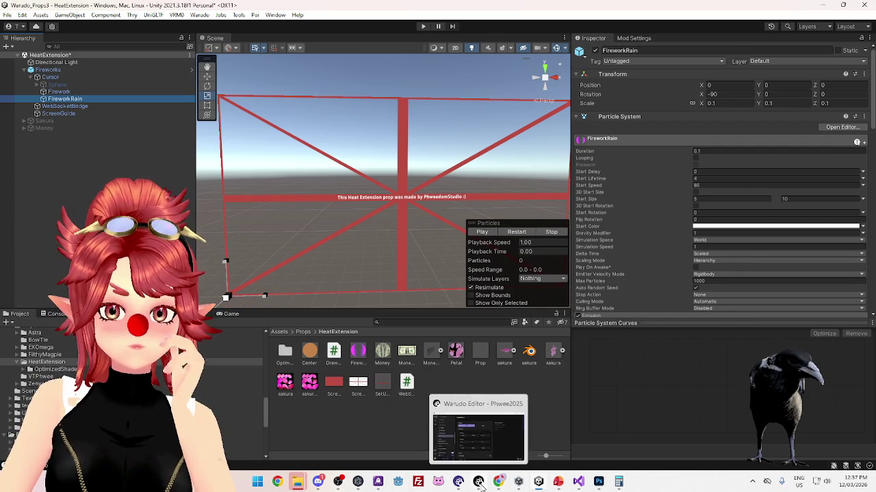
Turn Fireworks 2 on and the original Fireworks prop off to compare them
click(480, 483)
click(450, 139)
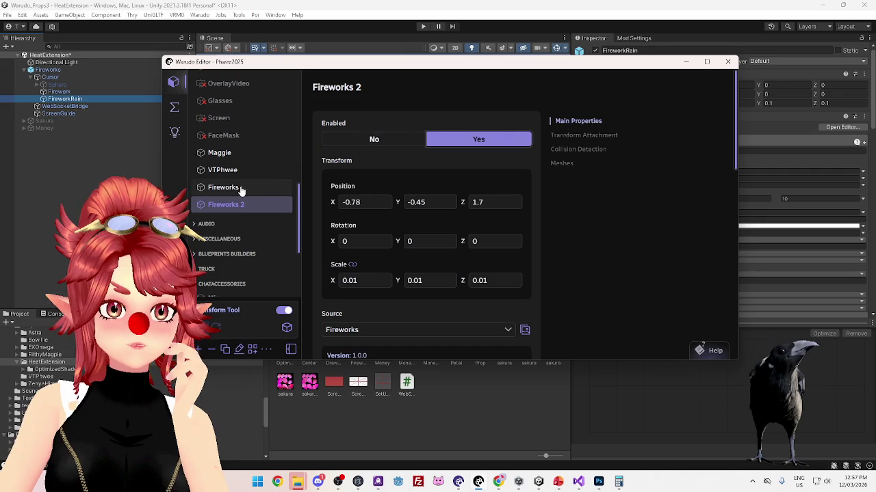
click(240, 189)
click(375, 98)
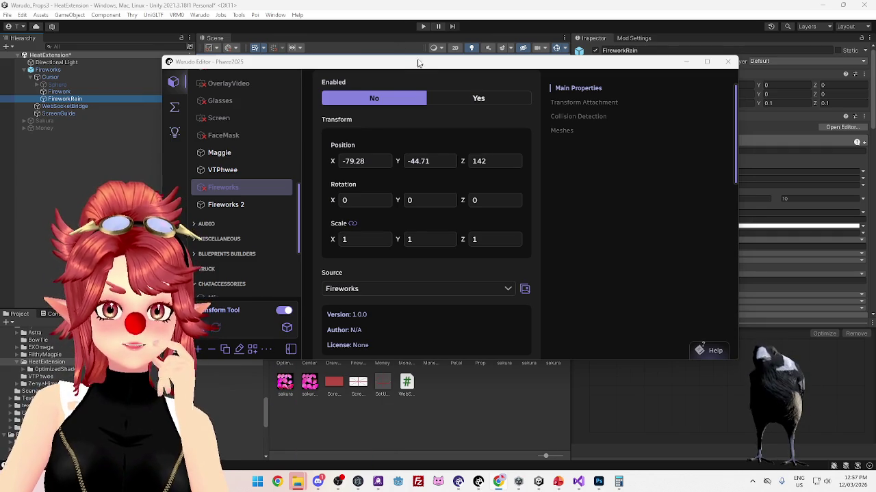
drag(420, 66, 415, 67)
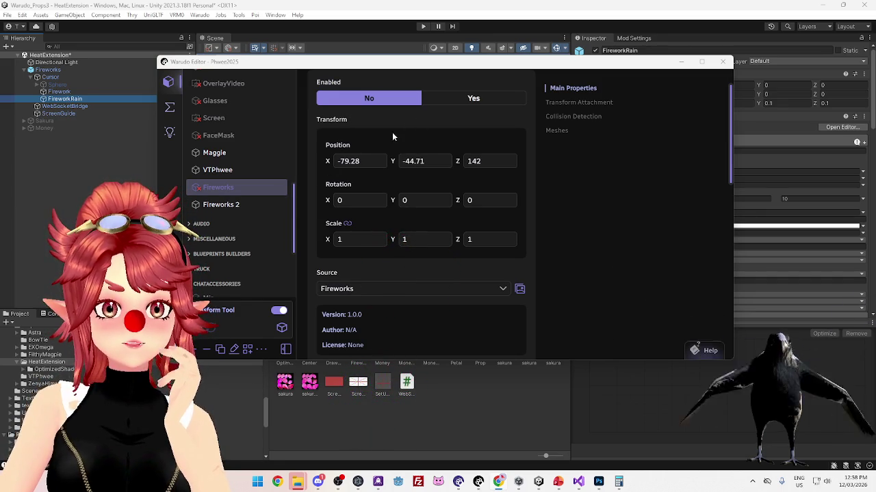
Review Fireworks 2's settings, then switch Fireworks back on and Fireworks 2 off
click(274, 204)
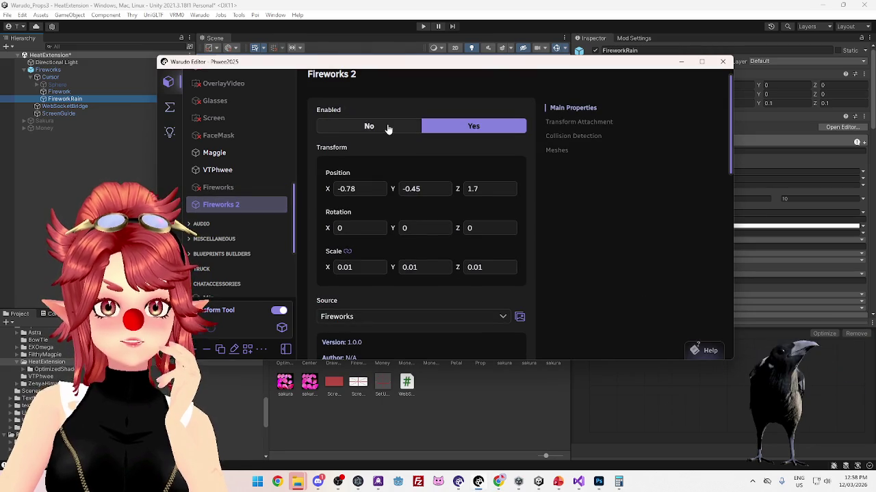
scroll(446, 272, down, 5)
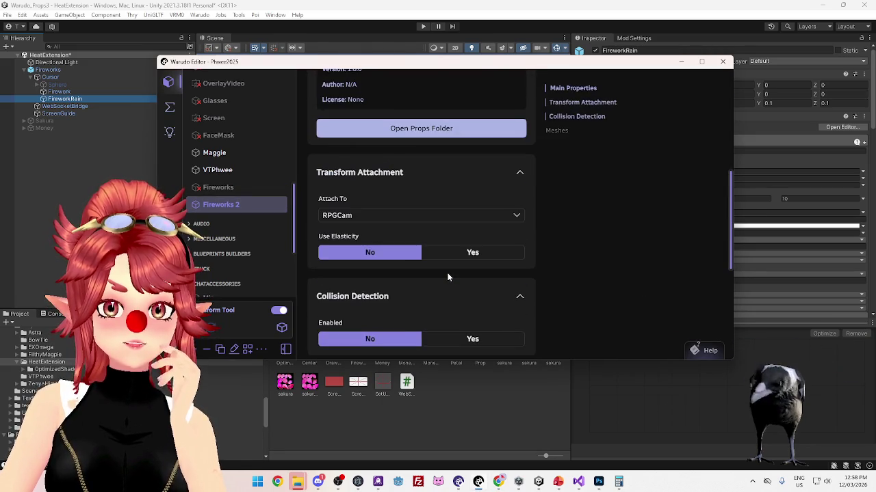
scroll(448, 273, down, 4)
scroll(448, 273, down, 2)
scroll(448, 273, up, 2)
scroll(448, 273, down, 2)
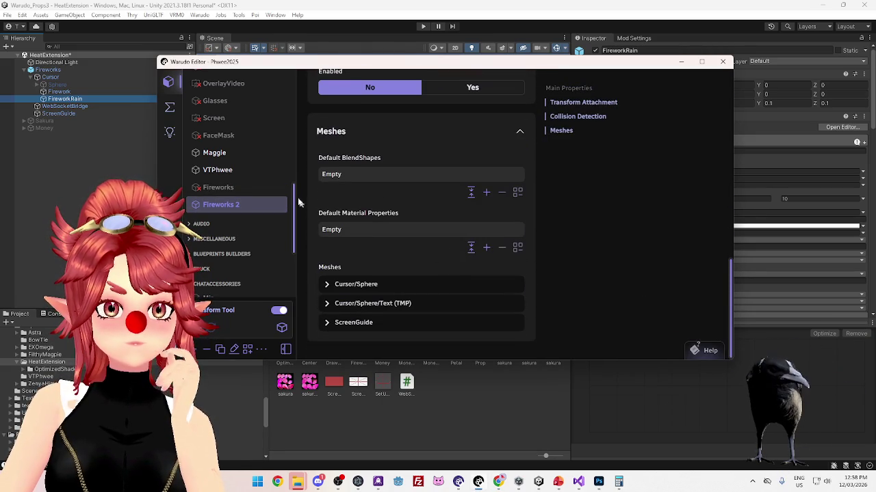
scroll(455, 230, up, 10)
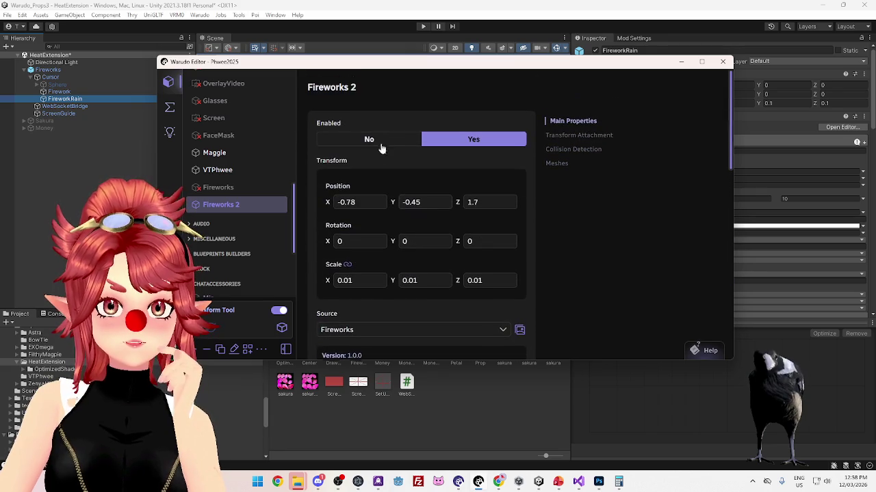
click(273, 187)
click(461, 103)
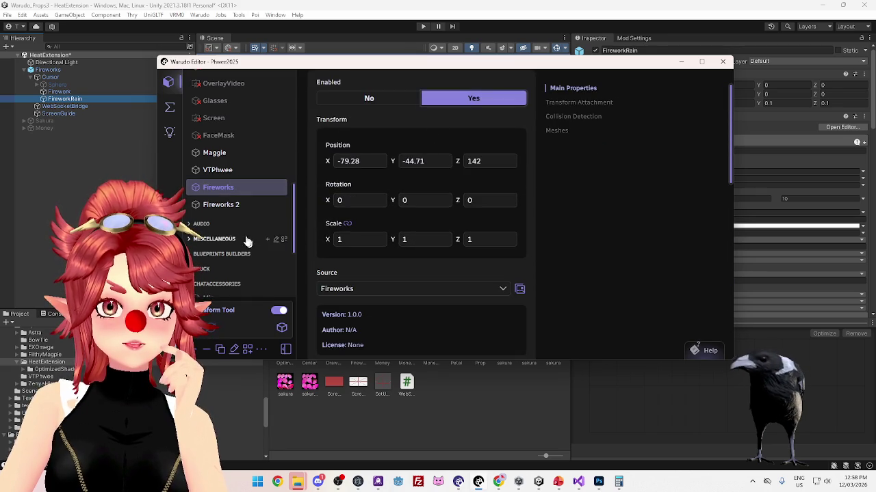
click(253, 205)
click(375, 129)
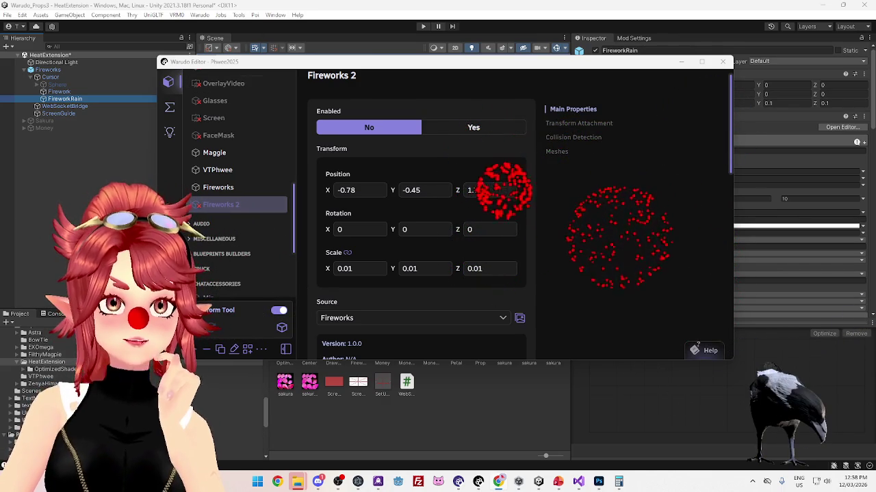
Compare the Fireworks and Fireworks 2 settings and set Fireworks 2 Enabled to Yes
click(246, 188)
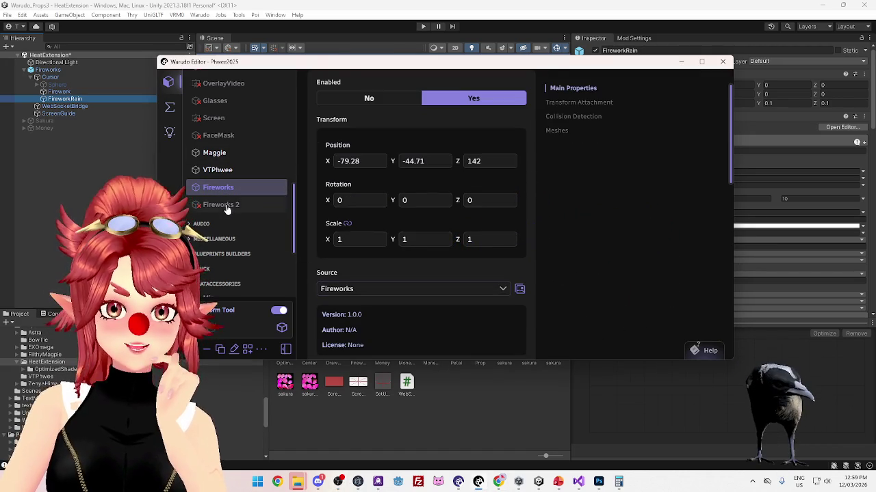
click(229, 206)
click(226, 189)
click(224, 205)
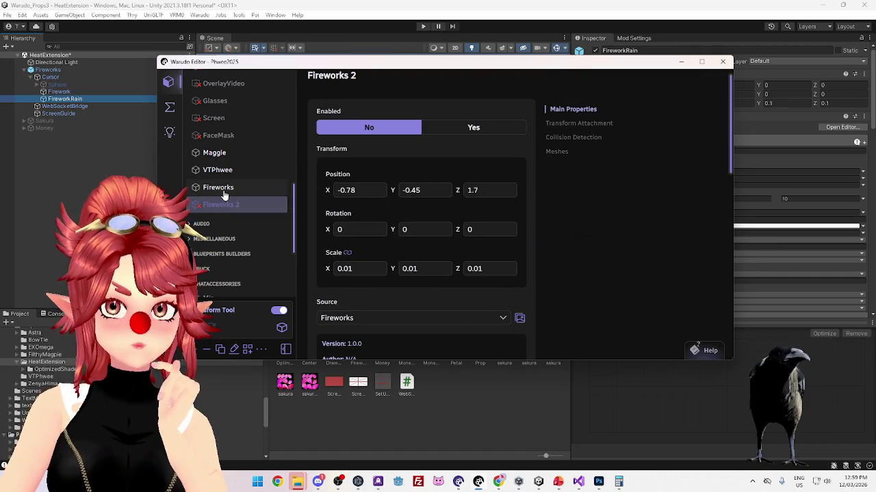
click(224, 189)
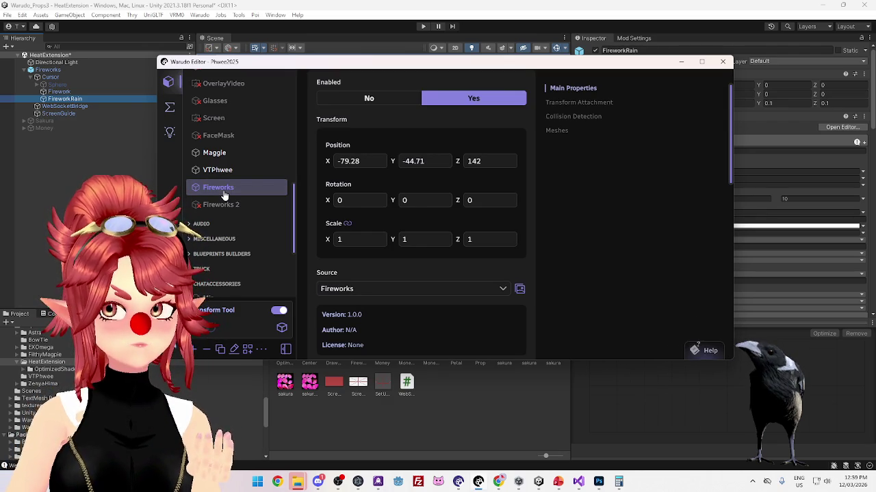
click(353, 101)
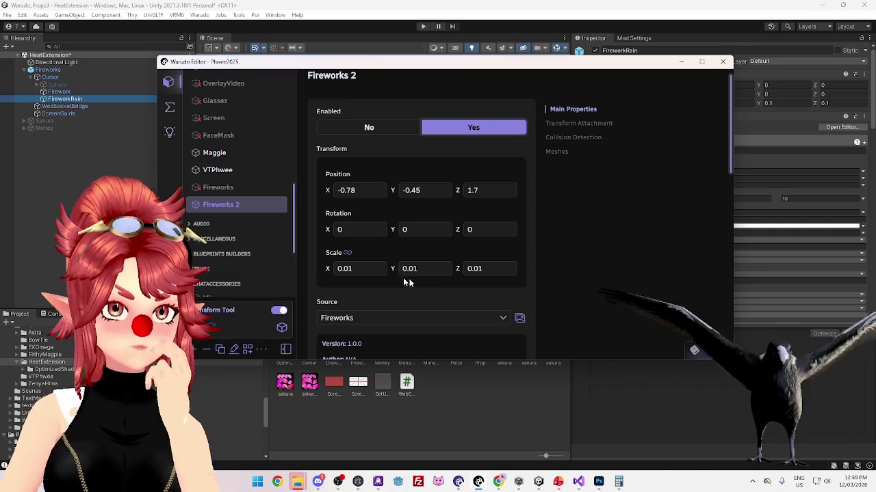
Scroll to Fireworks 2's Meshes list and expand the ScreenGuide entry
scroll(496, 298, down, 2)
scroll(494, 297, down, 4)
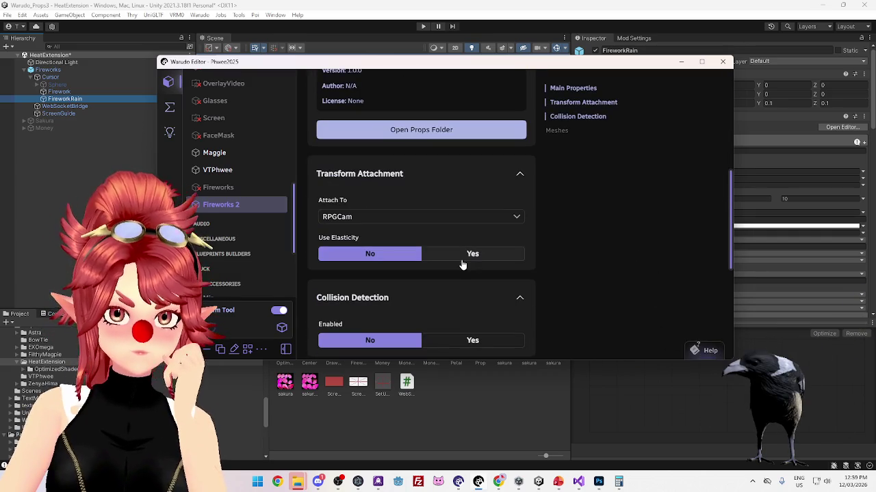
scroll(356, 216, down, 3)
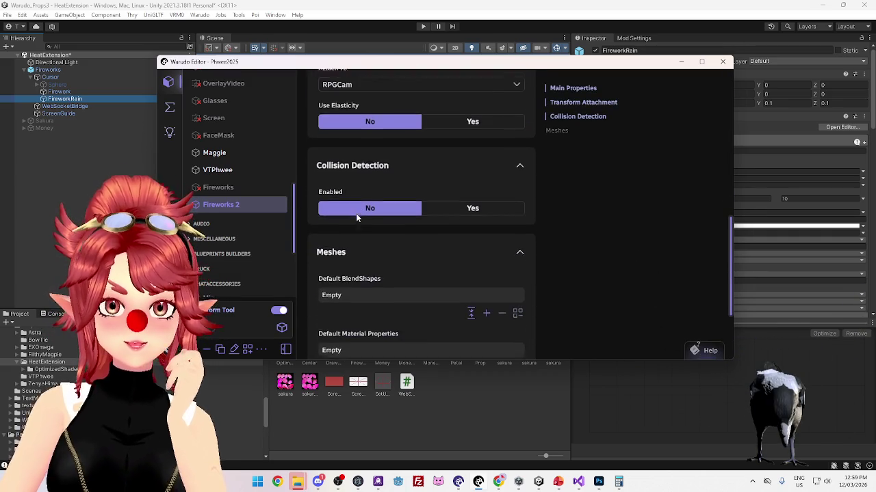
scroll(376, 199, down, 3)
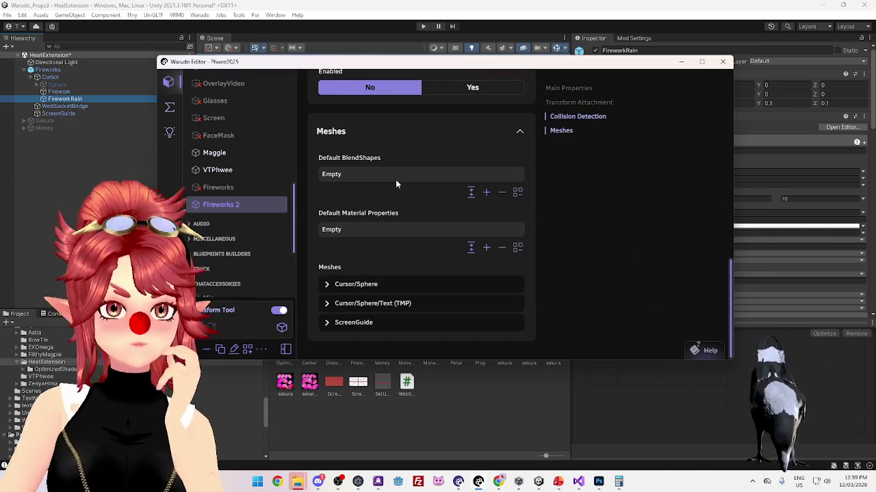
scroll(372, 144, up, 2)
scroll(372, 147, down, 2)
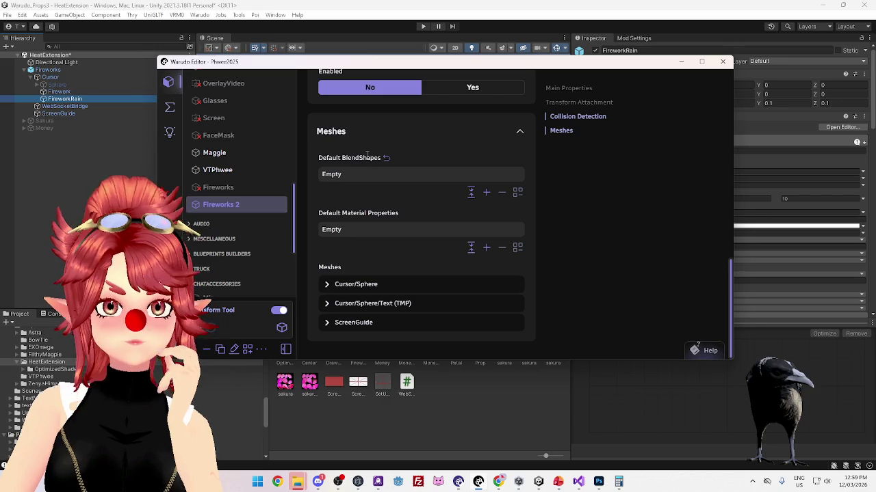
click(361, 323)
Toggle the ScreenGuide mesh's Visible to Yes, No, then Yes so the red-and-black overlay shows
scroll(383, 324, down, 2)
click(451, 313)
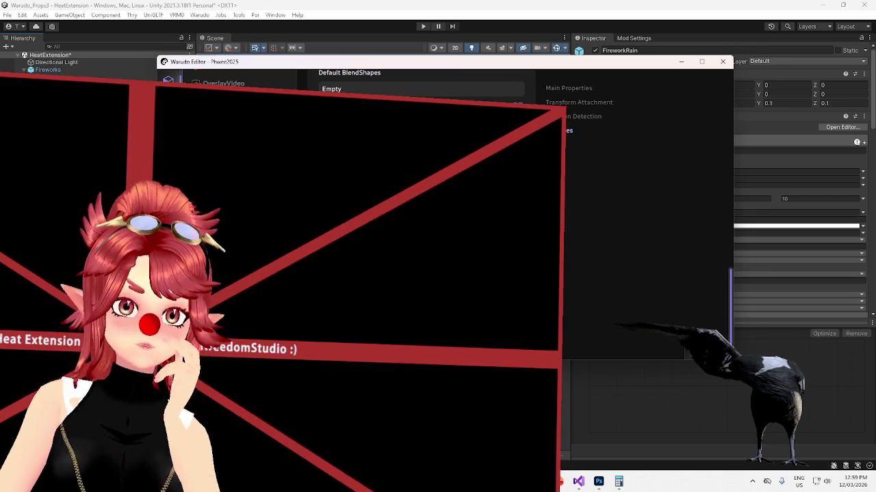
click(436, 318)
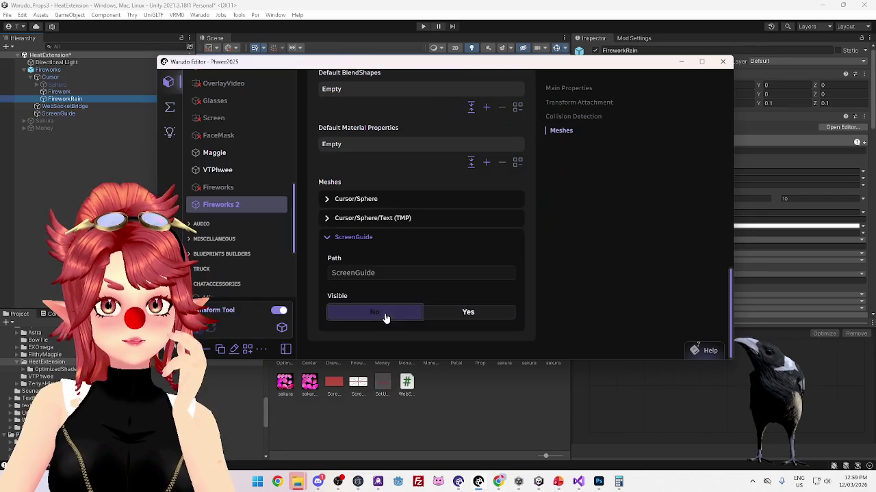
click(436, 318)
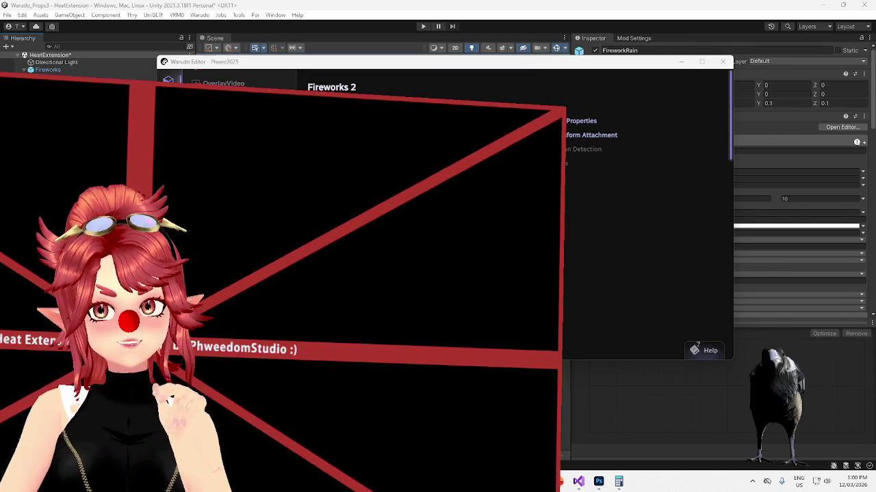
click(609, 13)
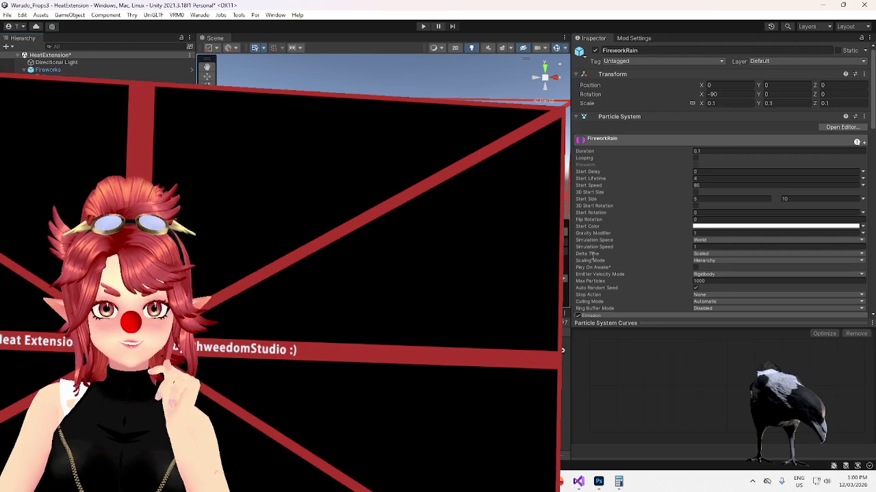
Flip between the Firework and FireworkRain particle systems in the Hierarchy to compare their settings
scroll(591, 257, down, 1)
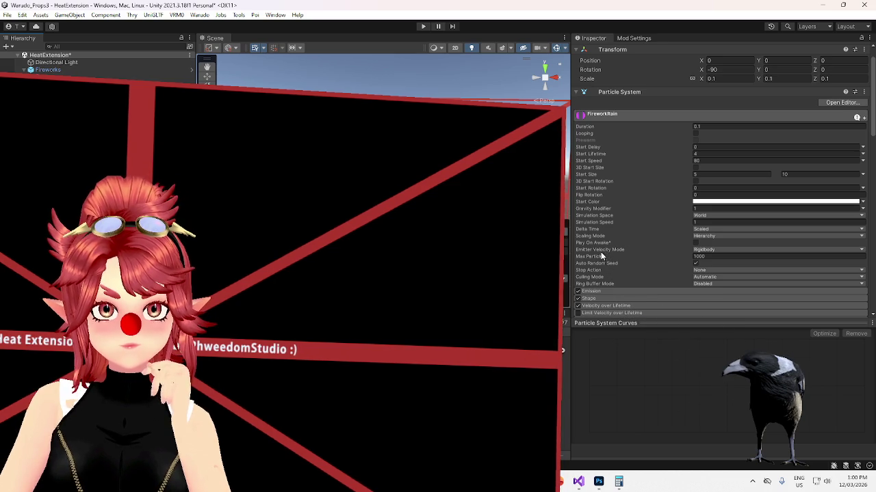
mouse_move(597, 237)
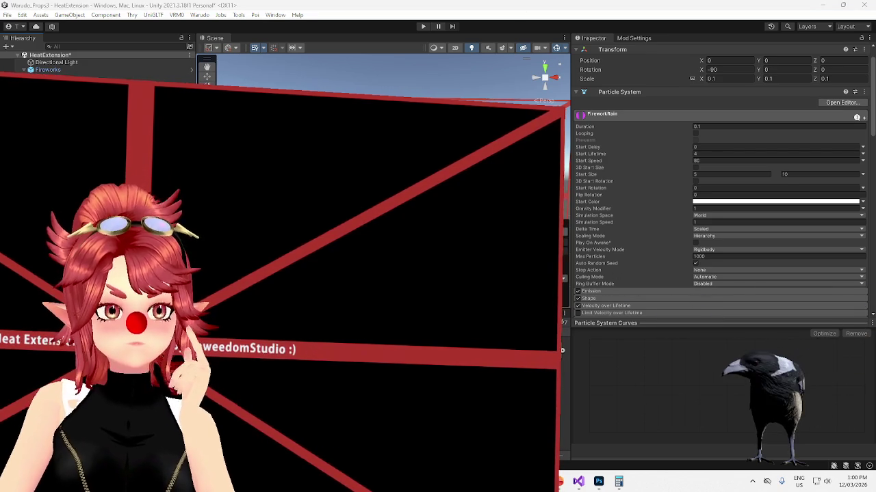
key(Up)
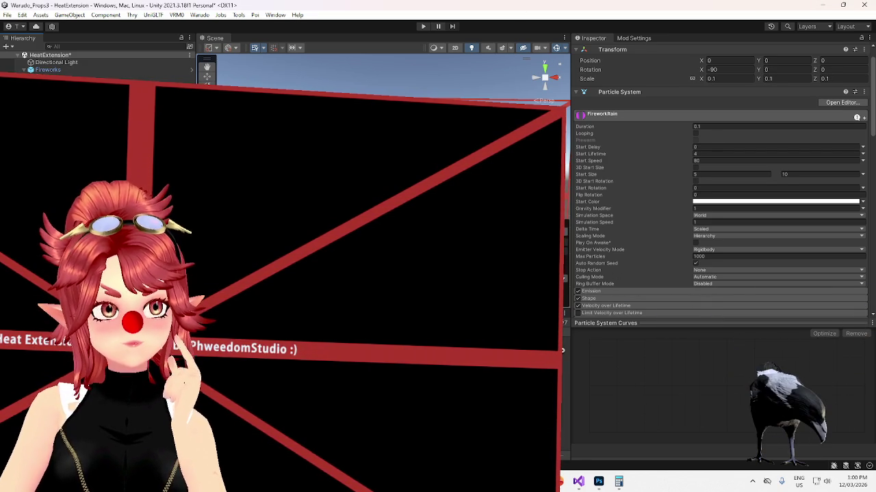
key(Up)
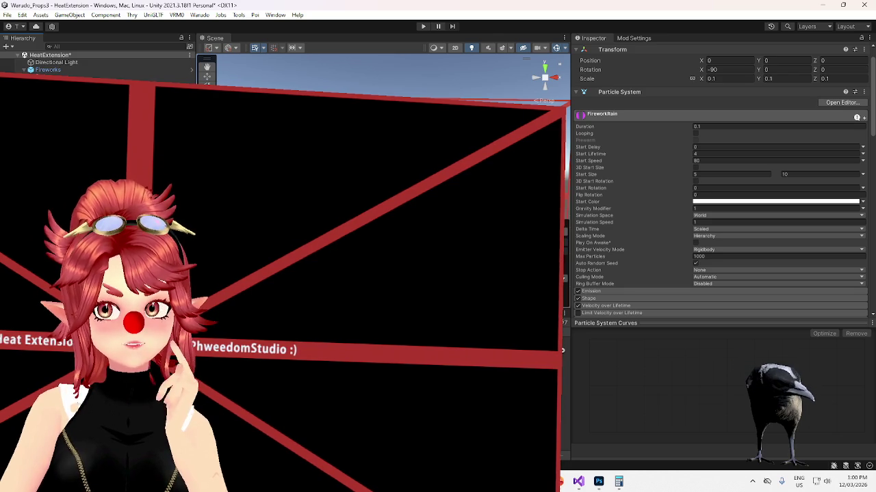
key(Up)
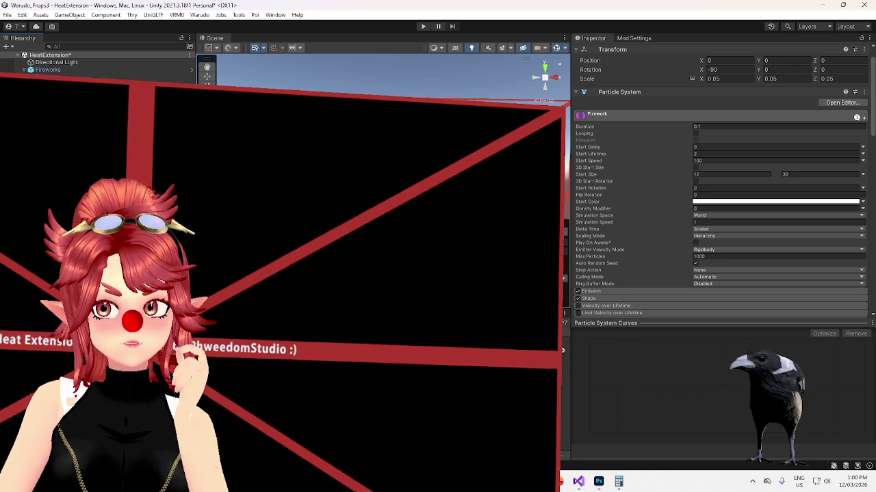